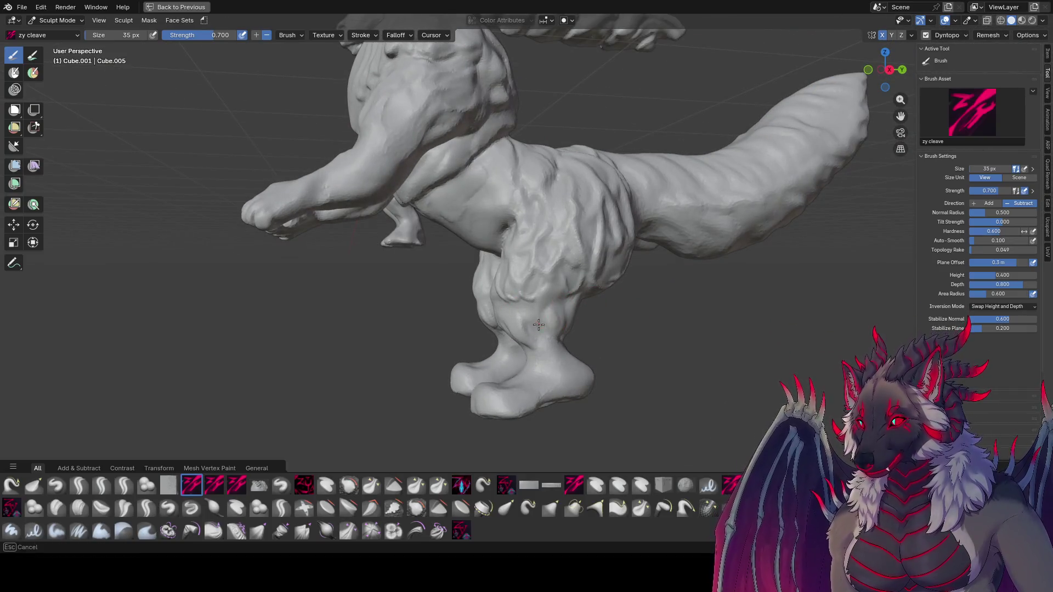
# - Carve fur grooves into the front of the legs with the zy cleave brush, saving regularly
pyautogui.moveTo(545, 332)
pyautogui.mouseDown(button='middle')
pyautogui.moveTo(493, 294)
pyautogui.moveTo(426, 311)
pyautogui.moveTo(553, 292)
pyautogui.mouseUp(button='middle')
pyautogui.hotkey('ctrl', 's')
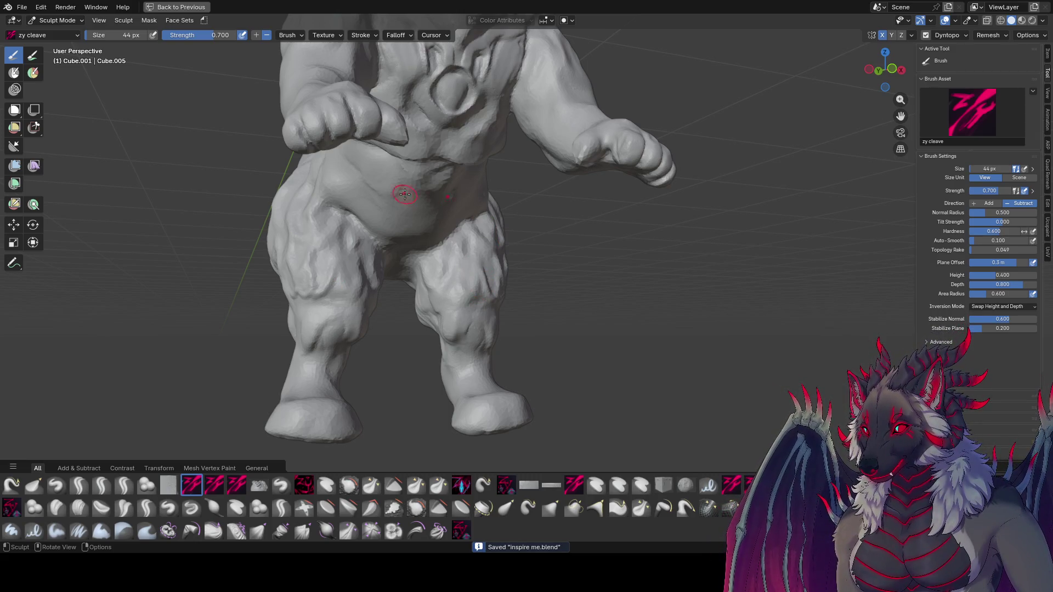
pyautogui.moveTo(404, 194)
pyautogui.mouseDown(button='middle')
pyautogui.moveTo(475, 215)
pyautogui.moveTo(482, 207)
pyautogui.moveTo(430, 242)
pyautogui.moveTo(472, 165)
pyautogui.moveTo(532, 154)
pyautogui.moveTo(458, 216)
pyautogui.mouseUp(button='middle')
pyautogui.press('f')
pyautogui.click(475, 215)
pyautogui.hotkey('ctrl', 's')
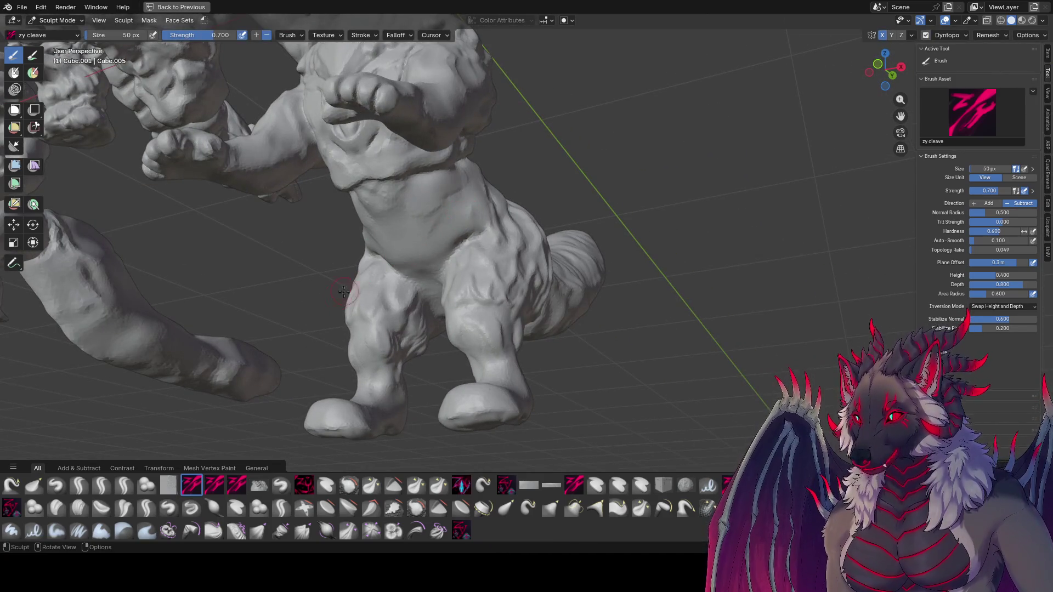
pyautogui.hotkey('ctrl', 's')
# - Deepen the cleave grooves on the legs and feet from low and side angles at varied brush sizes
pyautogui.moveTo(354, 365); pyautogui.dragTo(260, 473, button='middle')
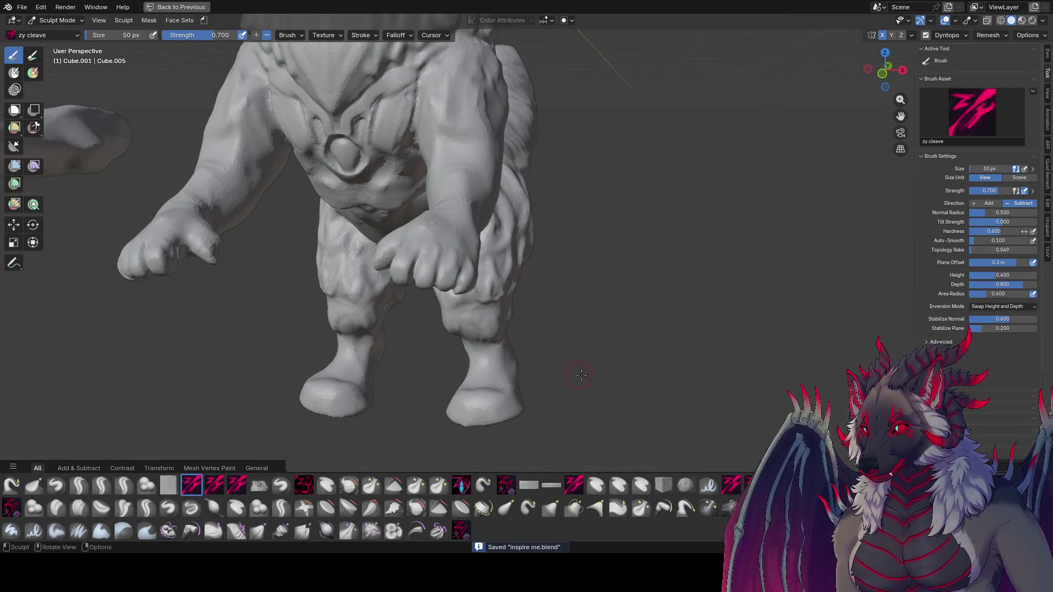
pyautogui.moveTo(581, 374)
pyautogui.mouseDown(button='middle')
pyautogui.moveTo(535, 307)
pyautogui.moveTo(488, 329)
pyautogui.moveTo(507, 341)
pyautogui.moveTo(399, 331)
pyautogui.moveTo(402, 354)
pyautogui.moveTo(454, 316)
pyautogui.moveTo(449, 323)
pyautogui.moveTo(487, 317)
pyautogui.moveTo(507, 335)
pyautogui.moveTo(466, 300)
pyautogui.mouseUp(button='middle')
pyautogui.press('f')
pyautogui.click(467, 332)
pyautogui.press('f')
pyautogui.click(455, 321)
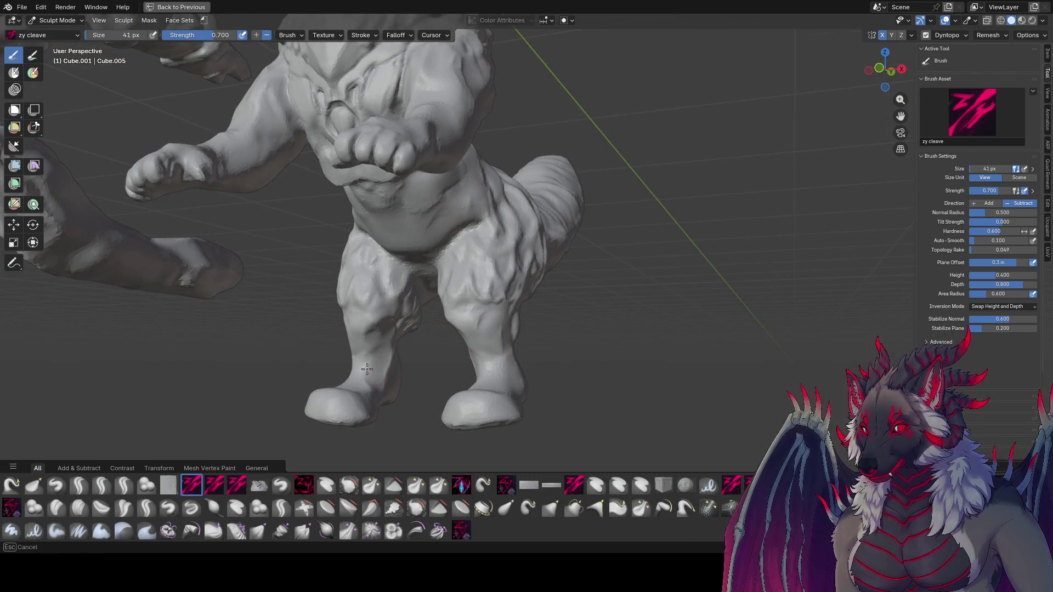
pyautogui.moveTo(378, 378)
pyautogui.mouseDown(button='middle')
pyautogui.moveTo(499, 384)
pyautogui.moveTo(389, 351)
pyautogui.mouseUp(button='middle')
pyautogui.moveTo(321, 332)
pyautogui.mouseDown(button='middle')
pyautogui.moveTo(456, 379)
pyautogui.moveTo(324, 357)
pyautogui.moveTo(393, 375)
pyautogui.moveTo(364, 369)
pyautogui.moveTo(554, 369)
pyautogui.moveTo(523, 326)
pyautogui.moveTo(353, 312)
pyautogui.moveTo(393, 324)
pyautogui.moveTo(339, 301)
pyautogui.moveTo(330, 319)
pyautogui.moveTo(486, 305)
pyautogui.moveTo(353, 313)
pyautogui.mouseUp(button='middle')
# - Save 'inspire me.blend', go to right side view and make Grab the active brush
pyautogui.press(']')
pyautogui.hotkey('ctrl', 's')
pyautogui.press('KP_3')
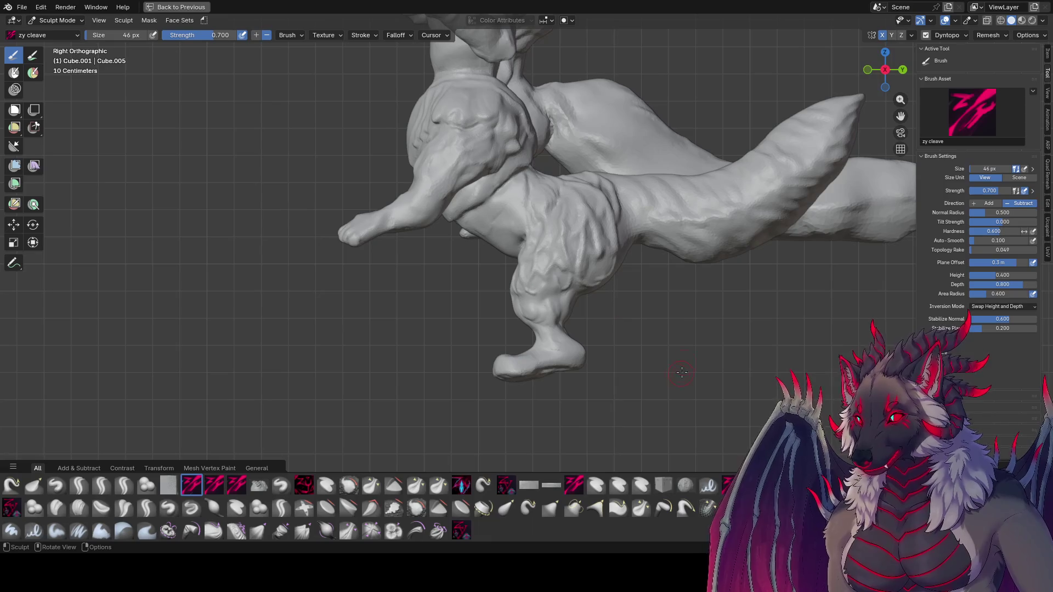
pyautogui.press('g')
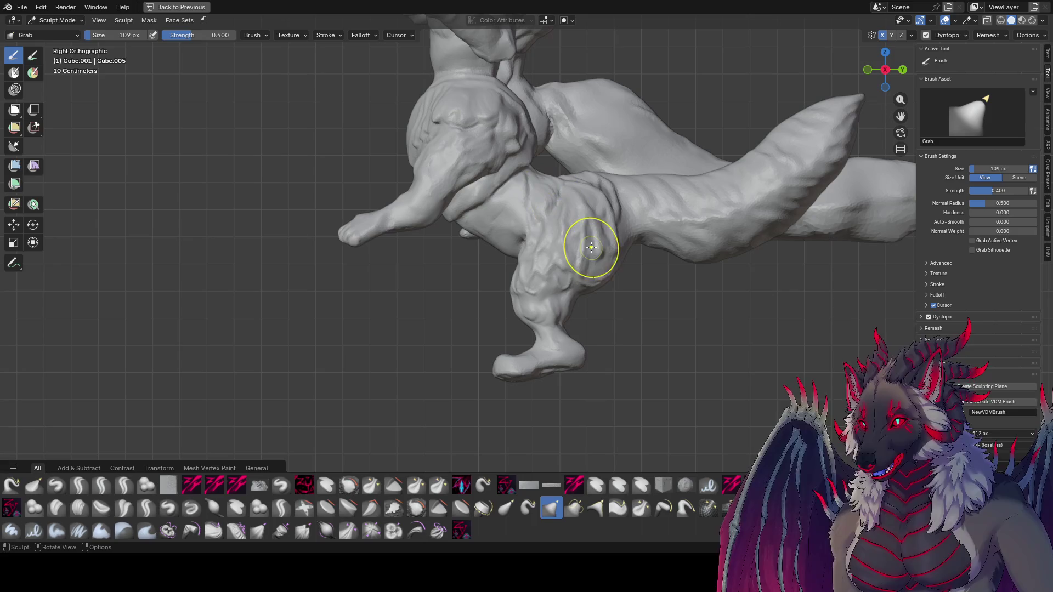
# - Pull the hind foot into a new shape with the Grab brush and save
pyautogui.moveTo(584, 352); pyautogui.dragTo(575, 365)
pyautogui.press('[')
pyautogui.press('[')
pyautogui.press('[')
pyautogui.press('[')
pyautogui.press('[')
pyautogui.moveTo(575, 365)
pyautogui.mouseDown(button='middle')
pyautogui.moveTo(413, 369)
pyautogui.moveTo(458, 364)
pyautogui.mouseUp(button='middle')
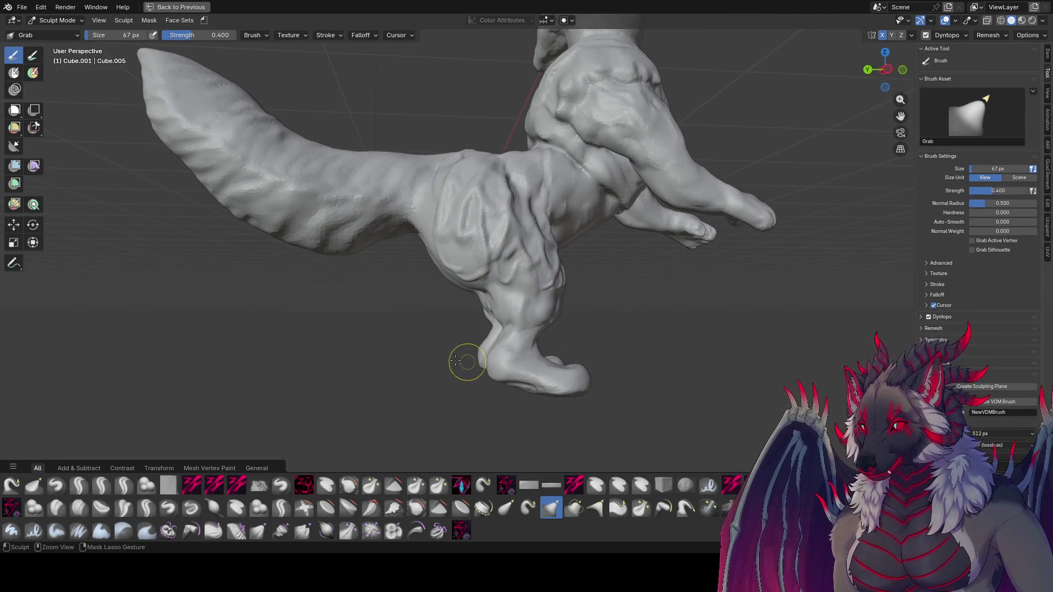
pyautogui.hotkey('ctrl', 's')
pyautogui.moveTo(347, 317)
pyautogui.mouseDown(button='middle')
pyautogui.moveTo(548, 334)
pyautogui.moveTo(535, 329)
pyautogui.moveTo(676, 300)
pyautogui.mouseUp(button='middle')
pyautogui.press(']')
pyautogui.press(']')
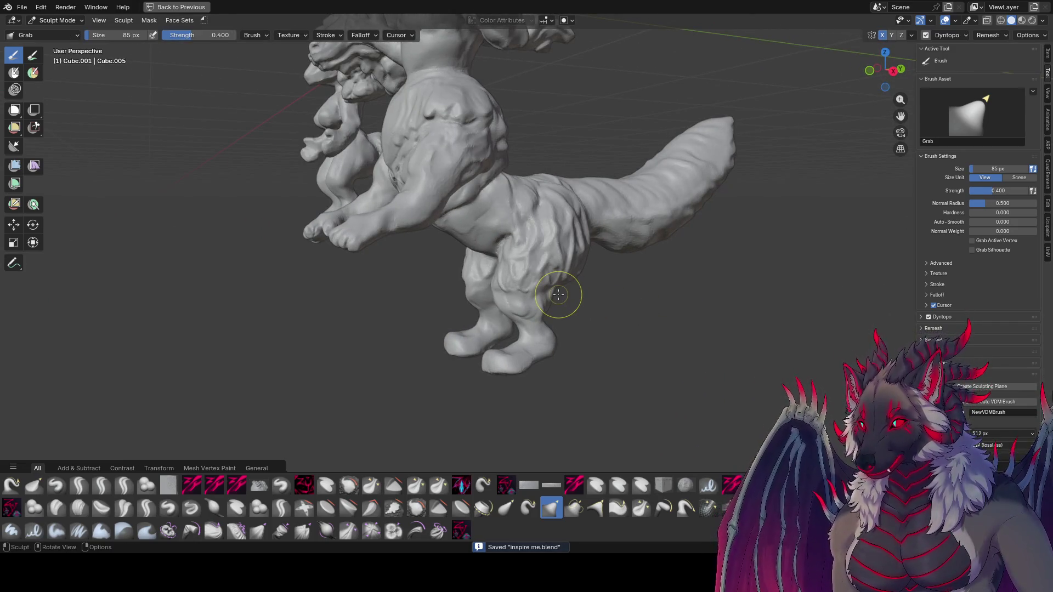
pyautogui.moveTo(470, 298)
pyautogui.mouseDown(button='middle')
pyautogui.moveTo(558, 292)
pyautogui.moveTo(487, 313)
pyautogui.moveTo(524, 306)
pyautogui.moveTo(512, 299)
pyautogui.moveTo(541, 258)
pyautogui.moveTo(528, 256)
pyautogui.moveTo(454, 310)
pyautogui.moveTo(501, 259)
pyautogui.moveTo(541, 261)
pyautogui.moveTo(775, 223)
pyautogui.moveTo(706, 165)
pyautogui.moveTo(493, 212)
pyautogui.moveTo(479, 231)
pyautogui.moveTo(537, 219)
pyautogui.moveTo(615, 242)
pyautogui.moveTo(710, 148)
pyautogui.moveTo(494, 219)
pyautogui.moveTo(497, 177)
pyautogui.moveTo(500, 224)
pyautogui.moveTo(398, 306)
pyautogui.mouseUp(button='middle')
# - Reshape the hind leg with Grab at several brush sizes, then select the zy lid brush
pyautogui.press('f')
pyautogui.click(491, 309)
pyautogui.press('f')
pyautogui.click(489, 222)
pyautogui.press('f')
pyautogui.click(597, 214)
pyautogui.press('f')
pyautogui.click(482, 223)
pyautogui.moveTo(503, 241); pyautogui.dragTo(251, 497, button='middle')
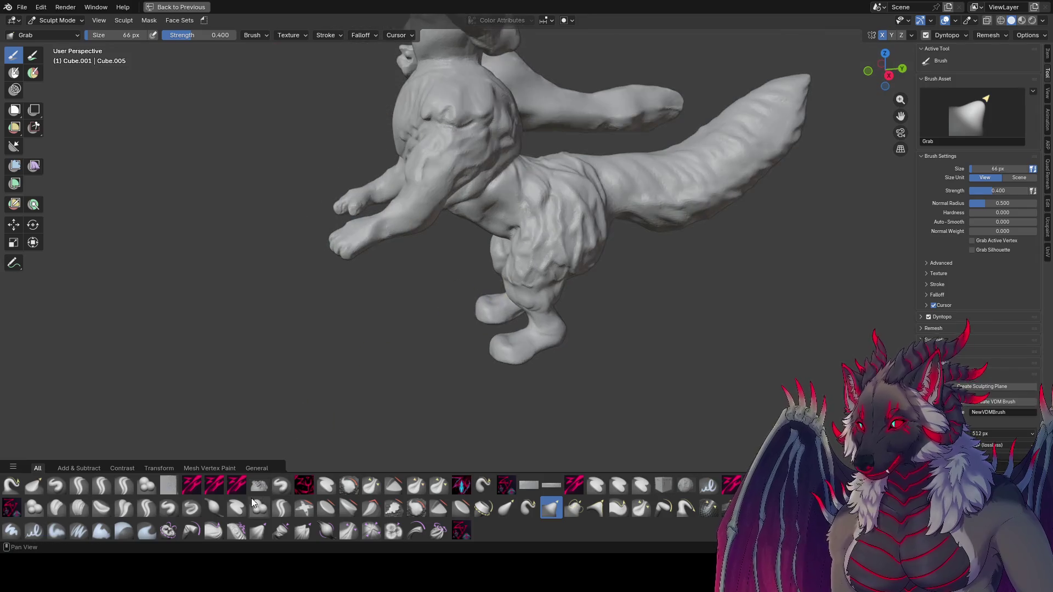
pyautogui.click(124, 484)
pyautogui.moveTo(230, 383)
pyautogui.mouseDown(button='middle')
pyautogui.moveTo(488, 206)
pyautogui.moveTo(437, 265)
pyautogui.mouseUp(button='middle')
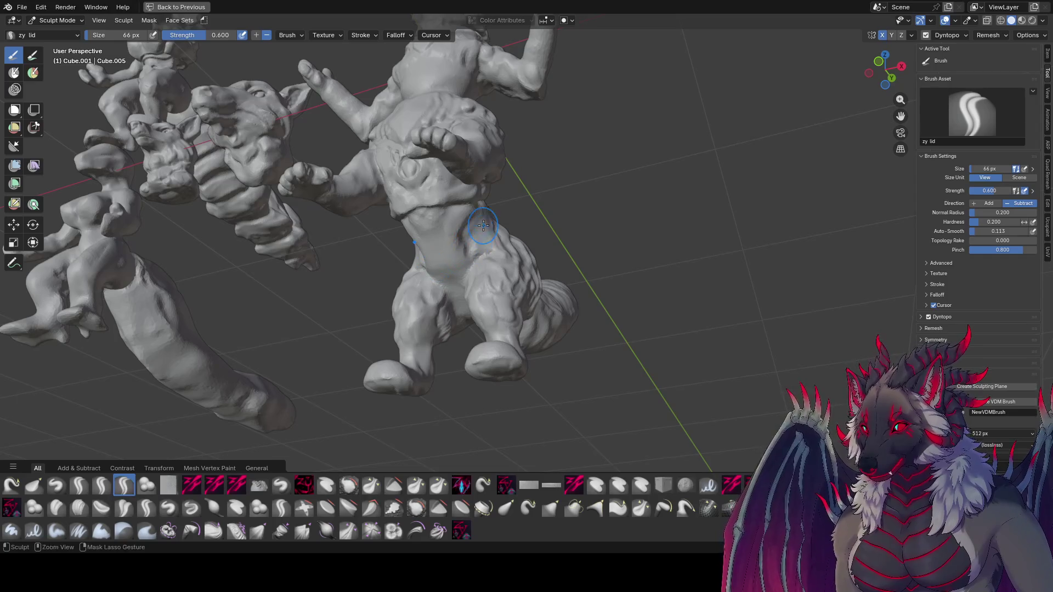
# - Carve zy lid grooves into the hip, underside and tail base, then zoom out and save 'inspire me.blend'
pyautogui.moveTo(490, 232); pyautogui.dragTo(443, 222, button='middle')
pyautogui.press('[')
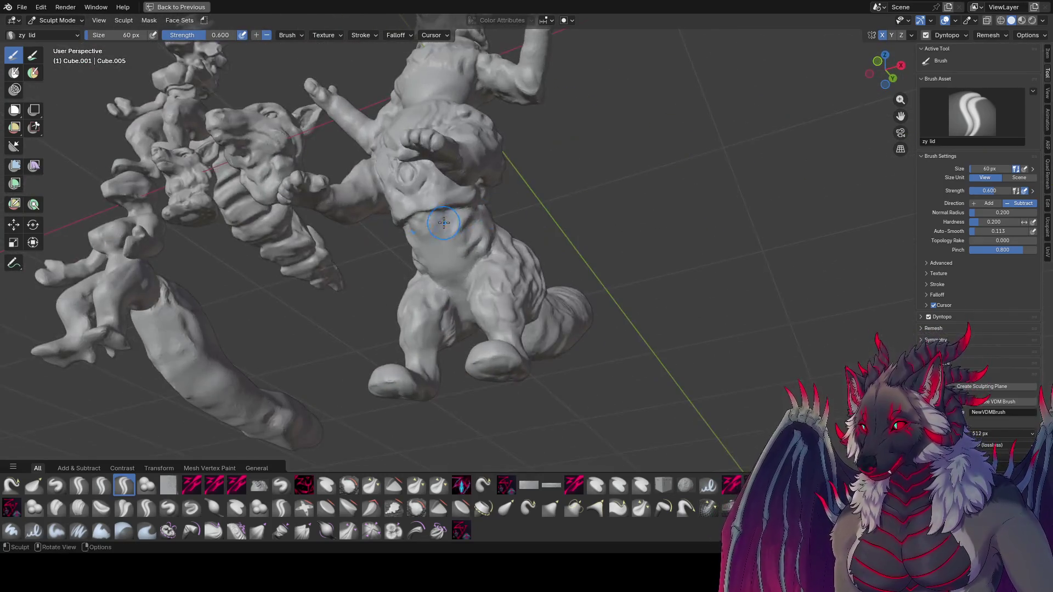
pyautogui.moveTo(461, 263)
pyautogui.mouseDown(button='middle')
pyautogui.moveTo(454, 285)
pyautogui.moveTo(459, 245)
pyautogui.mouseUp(button='middle')
pyautogui.moveTo(442, 318)
pyautogui.mouseDown(button='middle')
pyautogui.moveTo(436, 344)
pyautogui.moveTo(460, 252)
pyautogui.mouseUp(button='middle')
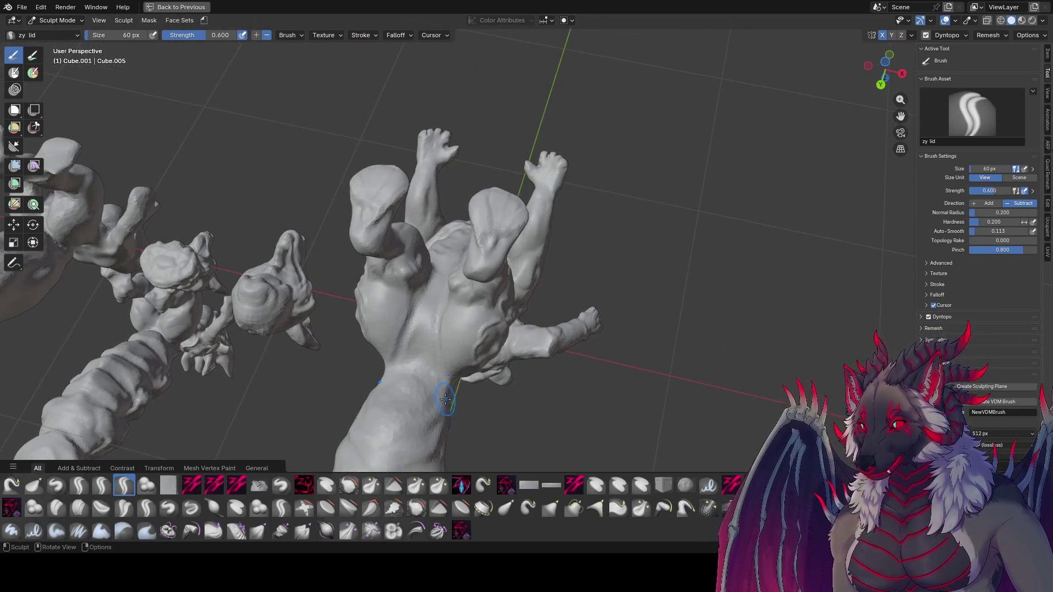
pyautogui.moveTo(444, 384)
pyautogui.mouseDown(button='middle')
pyautogui.moveTo(461, 261)
pyautogui.moveTo(428, 319)
pyautogui.moveTo(439, 346)
pyautogui.moveTo(397, 382)
pyautogui.moveTo(405, 406)
pyautogui.mouseUp(button='middle')
pyautogui.moveTo(442, 328)
pyautogui.mouseDown(button='middle')
pyautogui.moveTo(469, 212)
pyautogui.moveTo(282, 212)
pyautogui.moveTo(494, 285)
pyautogui.moveTo(613, 282)
pyautogui.moveTo(630, 242)
pyautogui.moveTo(651, 291)
pyautogui.moveTo(668, 296)
pyautogui.moveTo(658, 228)
pyautogui.moveTo(644, 216)
pyautogui.moveTo(635, 234)
pyautogui.moveTo(644, 252)
pyautogui.moveTo(698, 237)
pyautogui.mouseUp(button='middle')
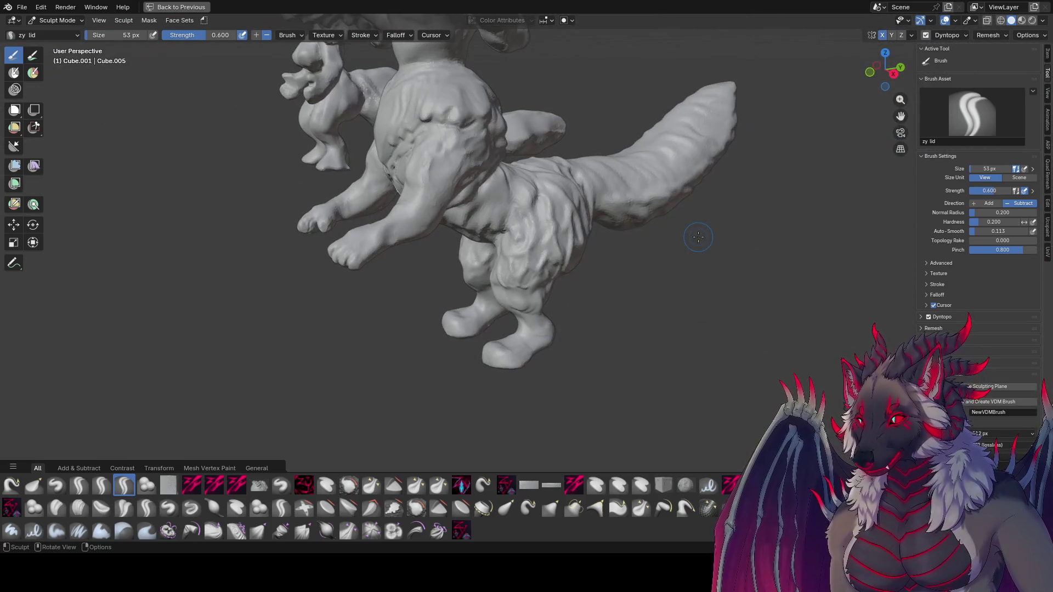
pyautogui.scroll(-5, 528, 127)
pyautogui.moveTo(527, 127); pyautogui.dragTo(577, 172, button='middle')
pyautogui.hotkey('ctrl', 's')
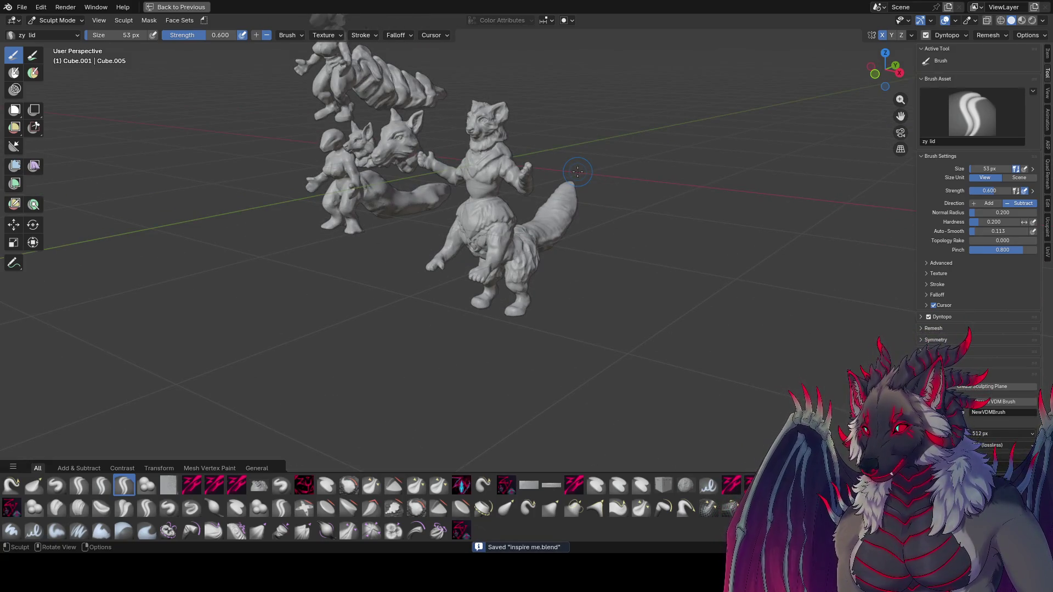
pyautogui.moveTo(545, 54); pyautogui.dragTo(565, 84, button='middle')
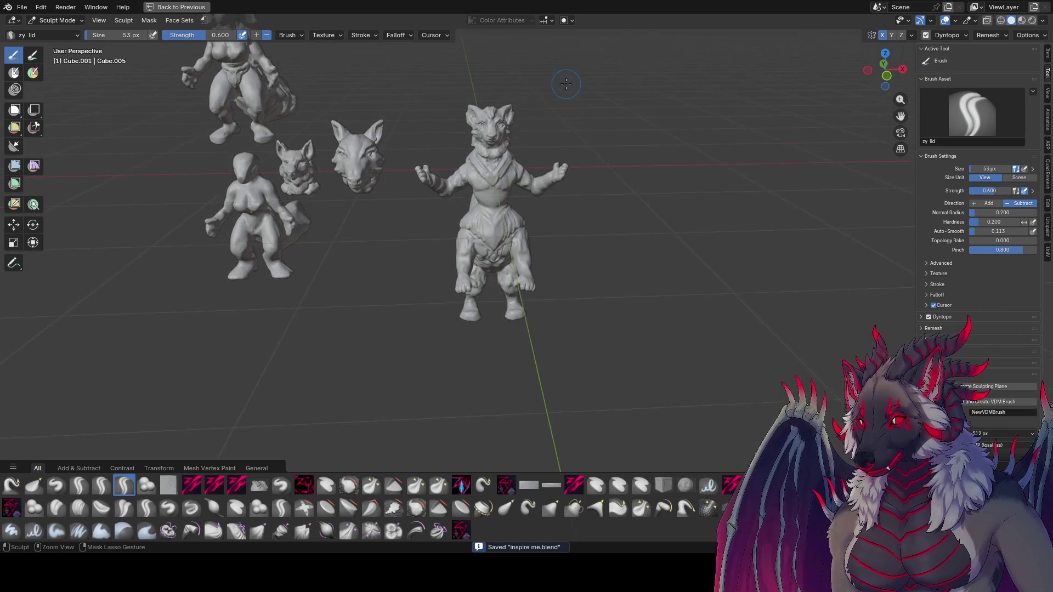
pyautogui.press('KP_5')
pyautogui.press('KP_1')
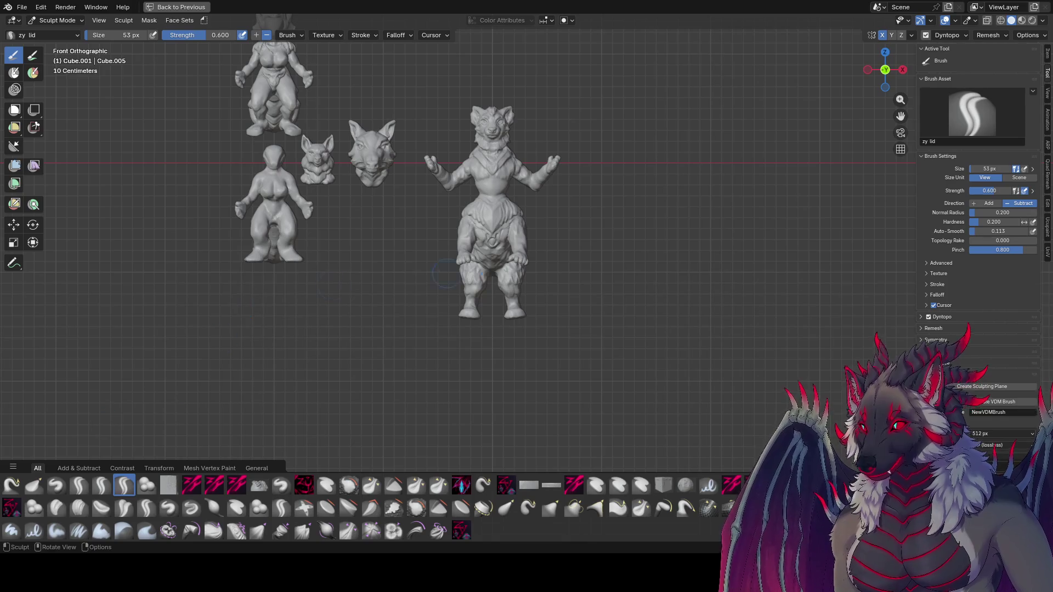
pyautogui.scroll(2, 525, 247)
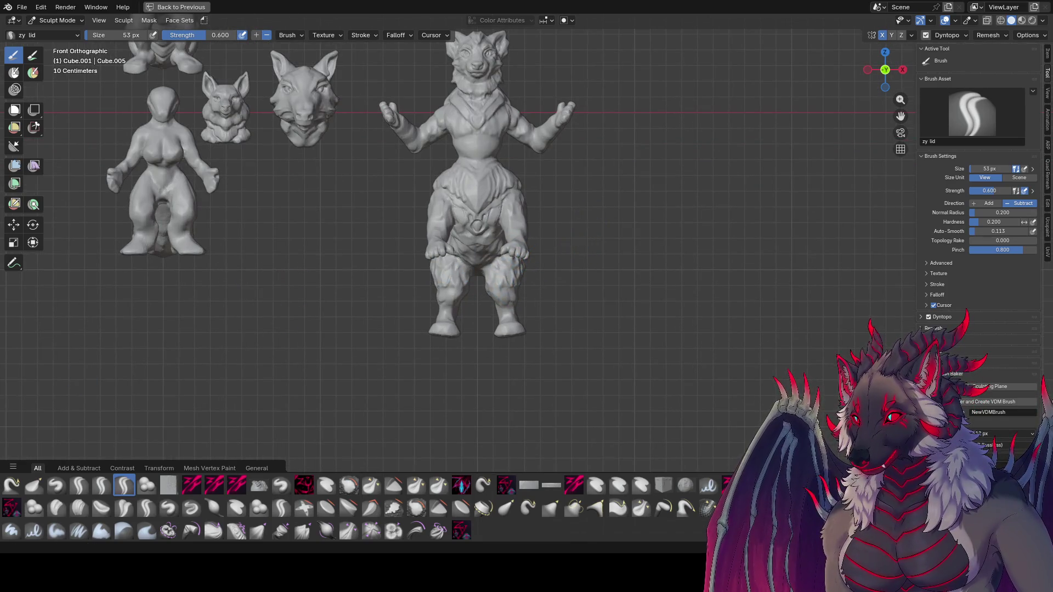
pyautogui.keyDown('shift'); pyautogui.scroll(1, 603, 320); pyautogui.keyUp('shift')
pyautogui.hotkey('ctrl', 's')
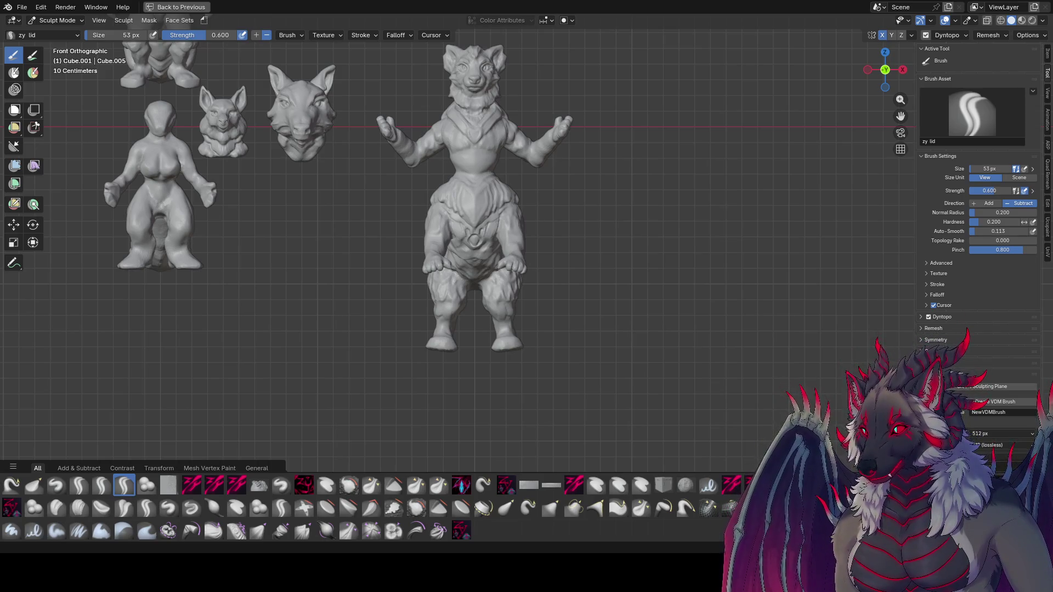
pyautogui.moveTo(131, 424); pyautogui.dragTo(621, 352, button='middle')
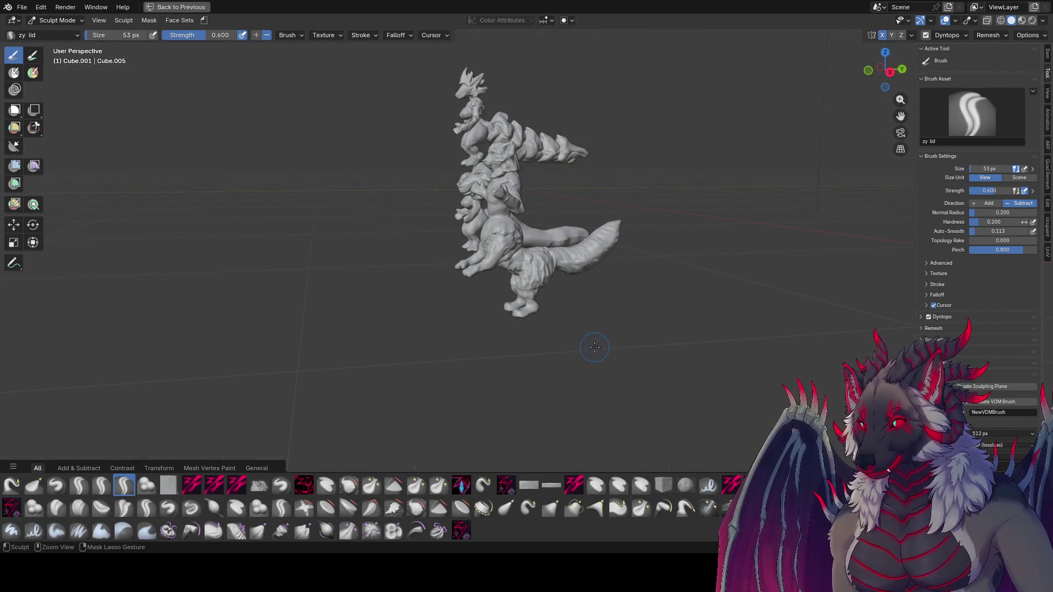
pyautogui.hotkey('ctrl', 's')
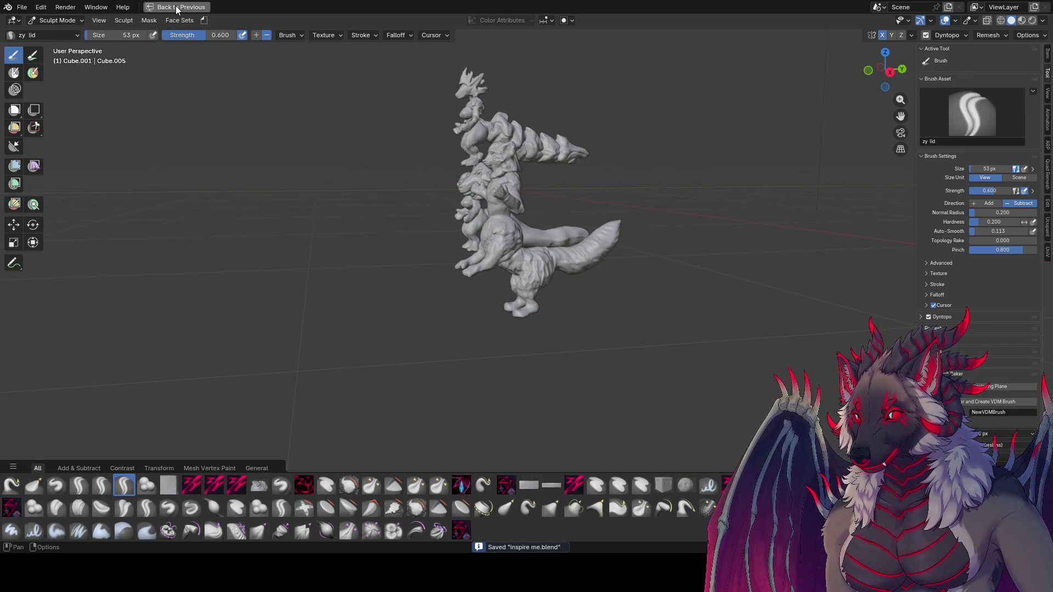
# - Restore the Layout workspace in right side view, switch to Object Mode and bring up the Add menu
pyautogui.click(175, 7)
pyautogui.moveTo(294, 299); pyautogui.dragTo(389, 310, button='middle')
pyautogui.press('KP_3')
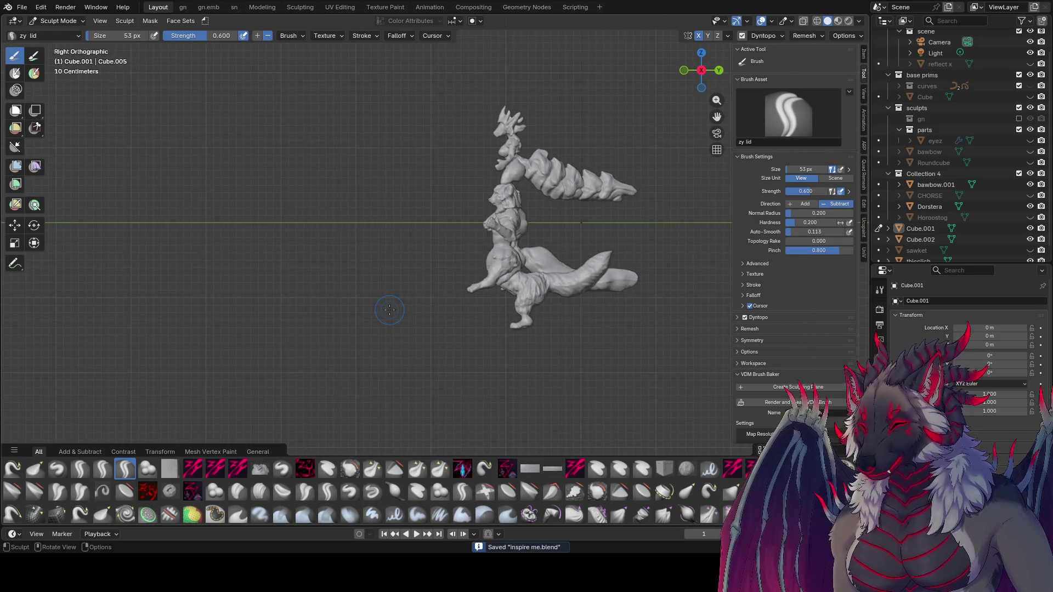
pyautogui.keyDown('ctrl'); pyautogui.moveTo(430, 337); pyautogui.dragTo(449, 268, button='middle'); pyautogui.keyUp('ctrl')
pyautogui.click(48, 22)
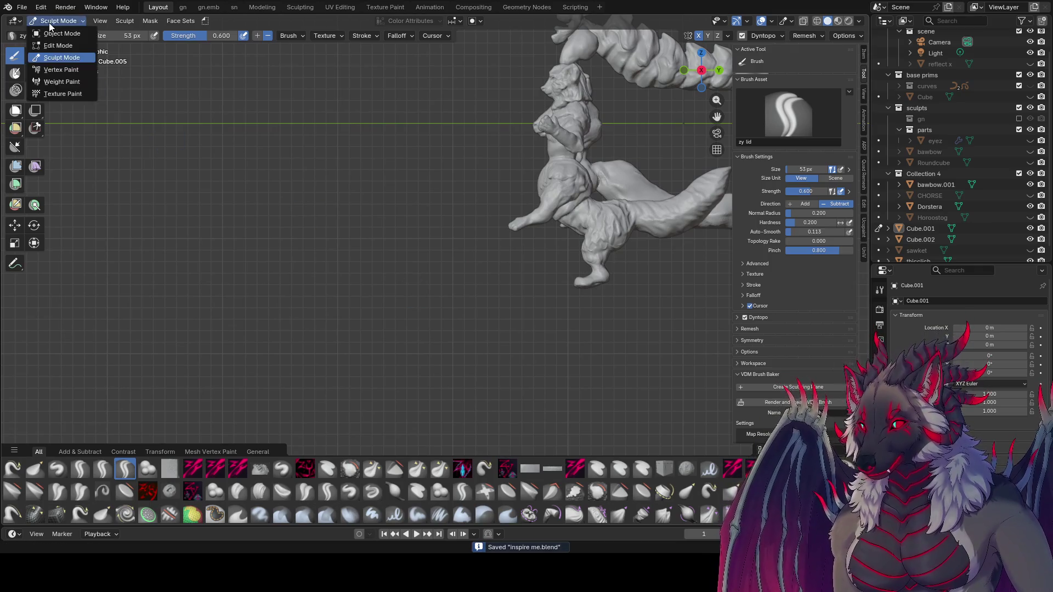
pyautogui.click(58, 36)
pyautogui.hotkey('shift', 'a')
pyautogui.press('space')
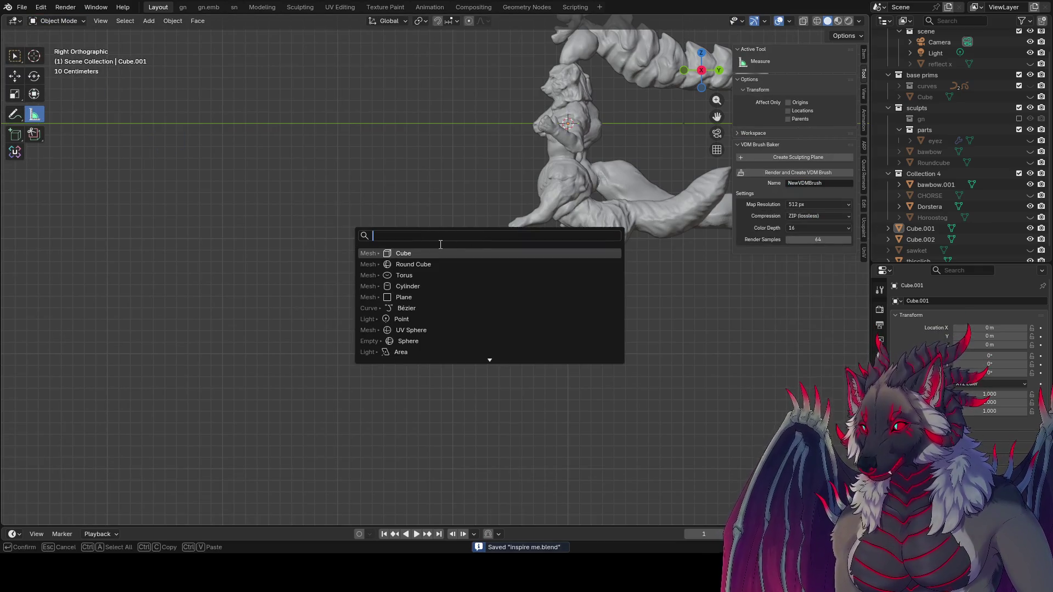
# - Add a cube scaled to 0.3 and move it to -1.9 m along Y
pyautogui.click(442, 251)
pyautogui.press('Tab')
pyautogui.press('s')
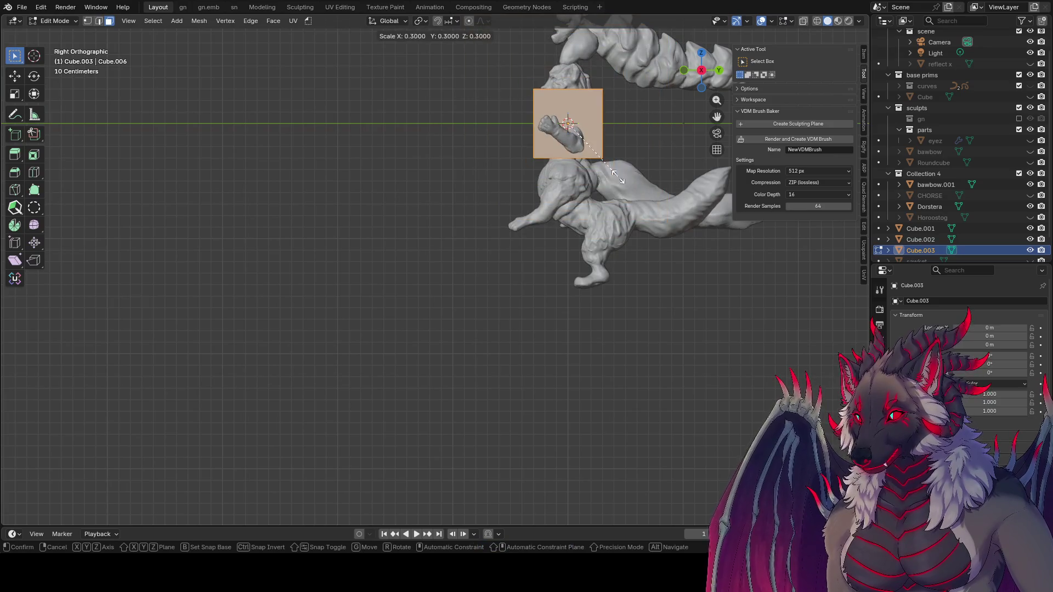
pyautogui.click(621, 180)
pyautogui.press('Tab')
pyautogui.press('g')
pyautogui.press('y')
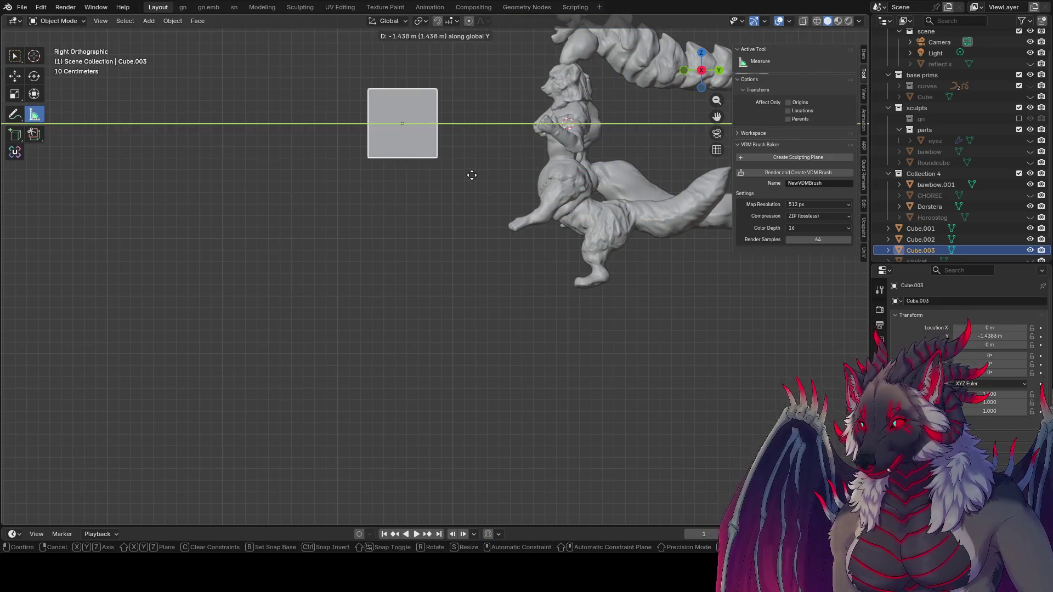
pyautogui.click(419, 174)
# - Halve the box's width across X and Y and drop it to -0.8 m along Z
pyautogui.press('Tab')
pyautogui.press('s')
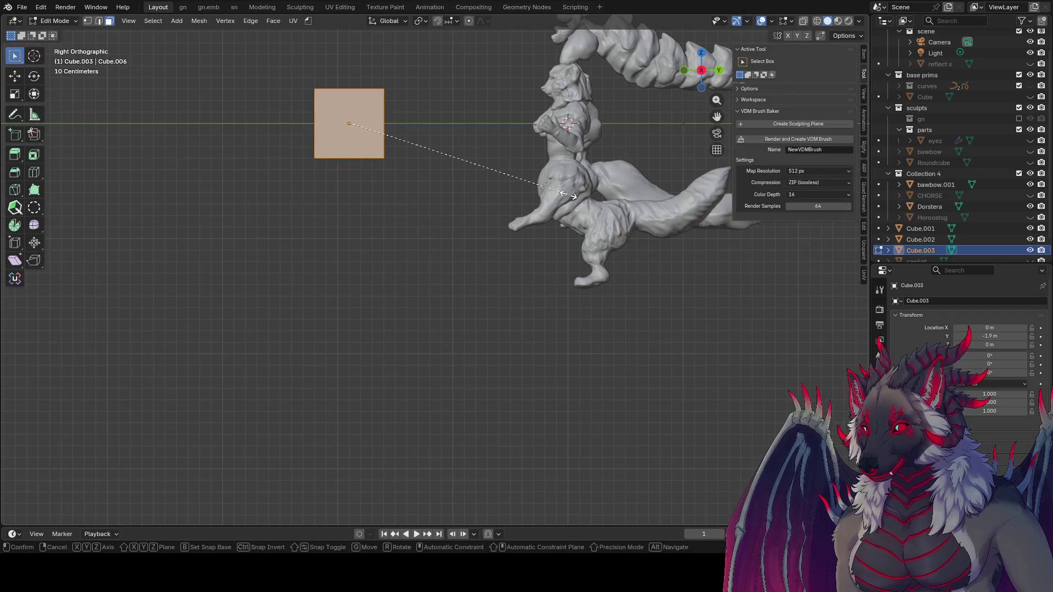
pyautogui.press('z')
pyautogui.hotkey('shift', 'z')
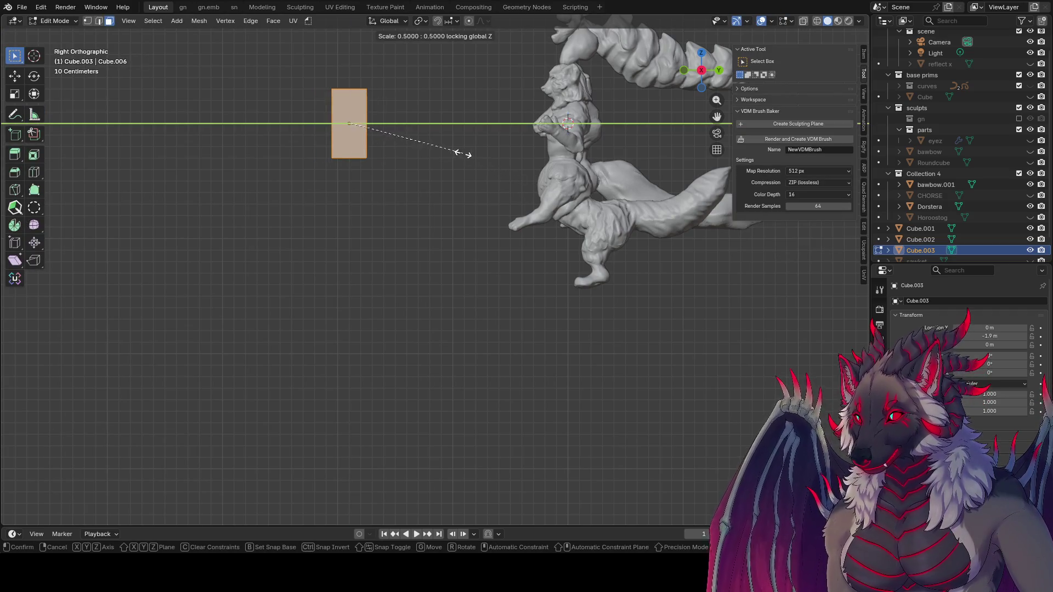
pyautogui.click(465, 155)
pyautogui.press('g')
pyautogui.press('z')
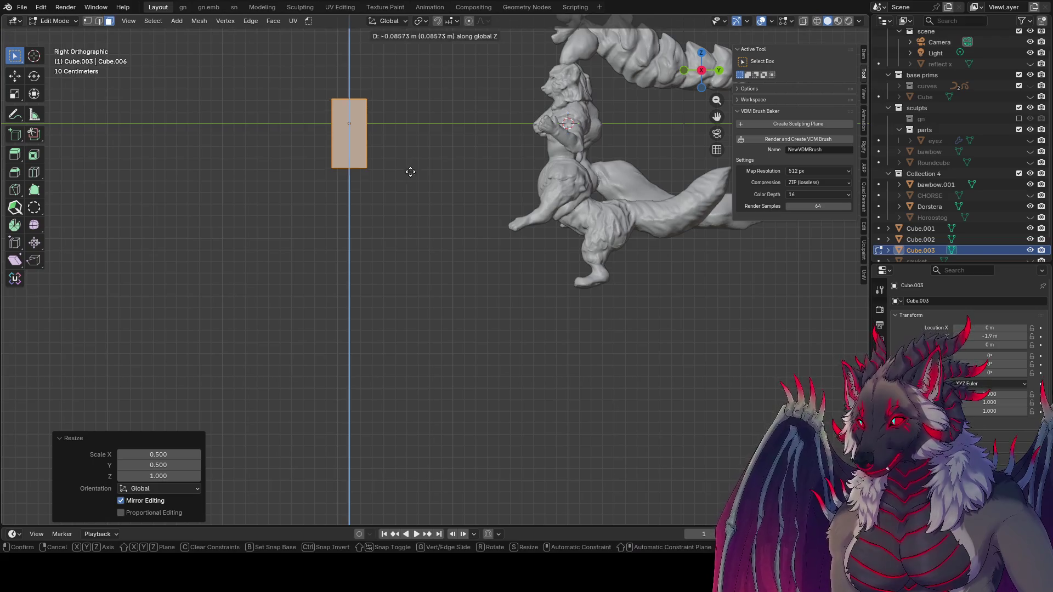
pyautogui.click(415, 187)
pyautogui.press('Tab')
pyautogui.press('g')
pyautogui.press('z')
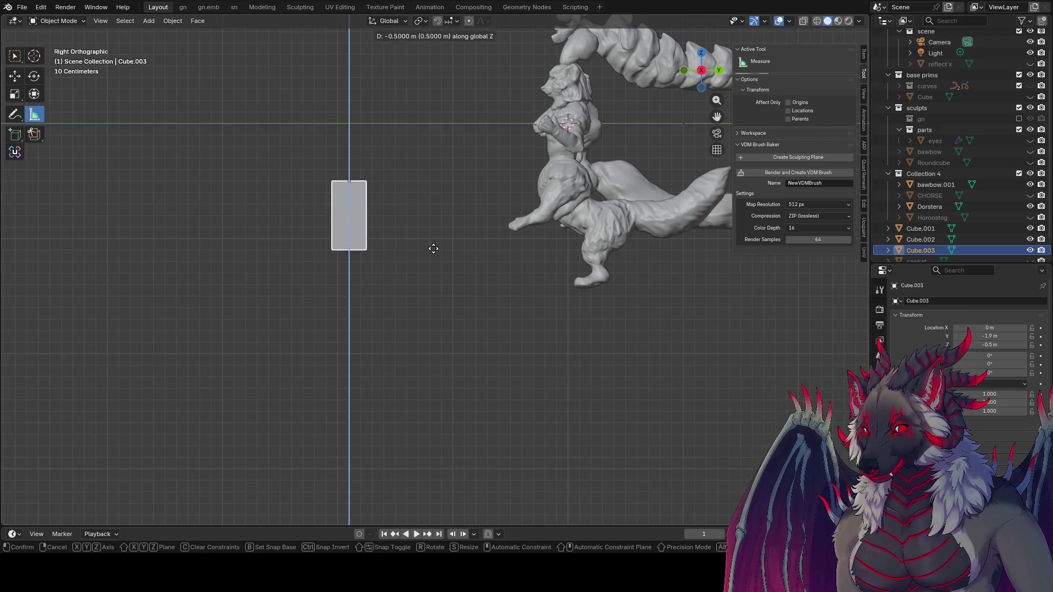
pyautogui.click(436, 274)
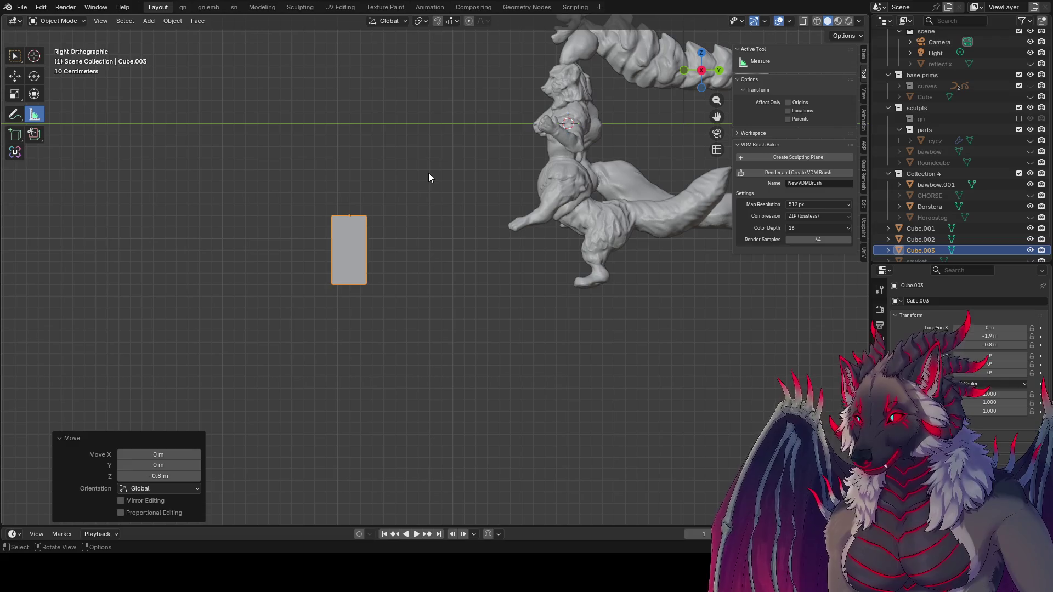
# - Select the box's top face in Edit Mode
pyautogui.press('Tab')
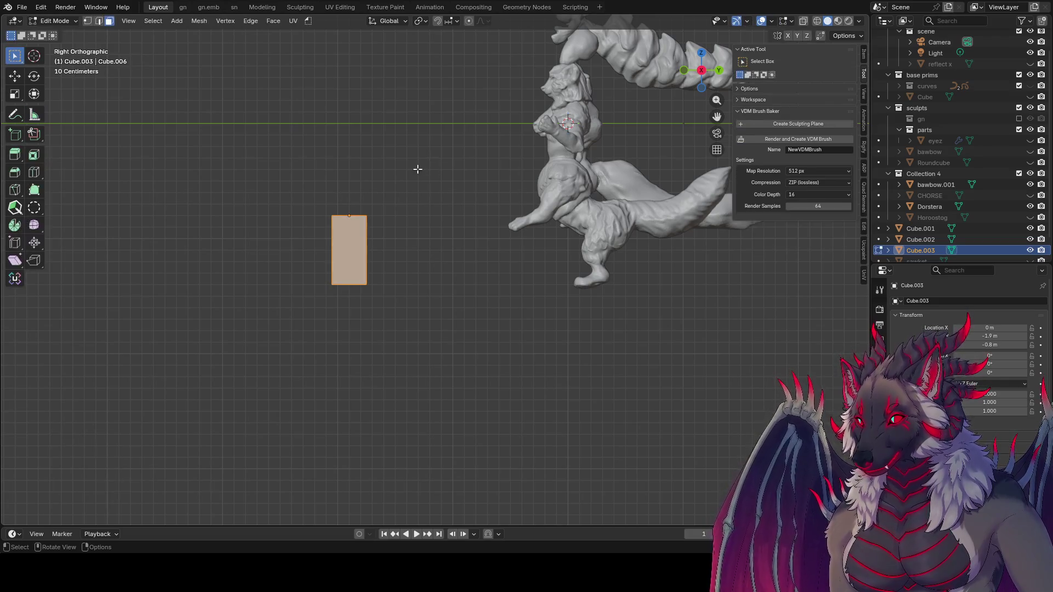
pyautogui.press('Tab')
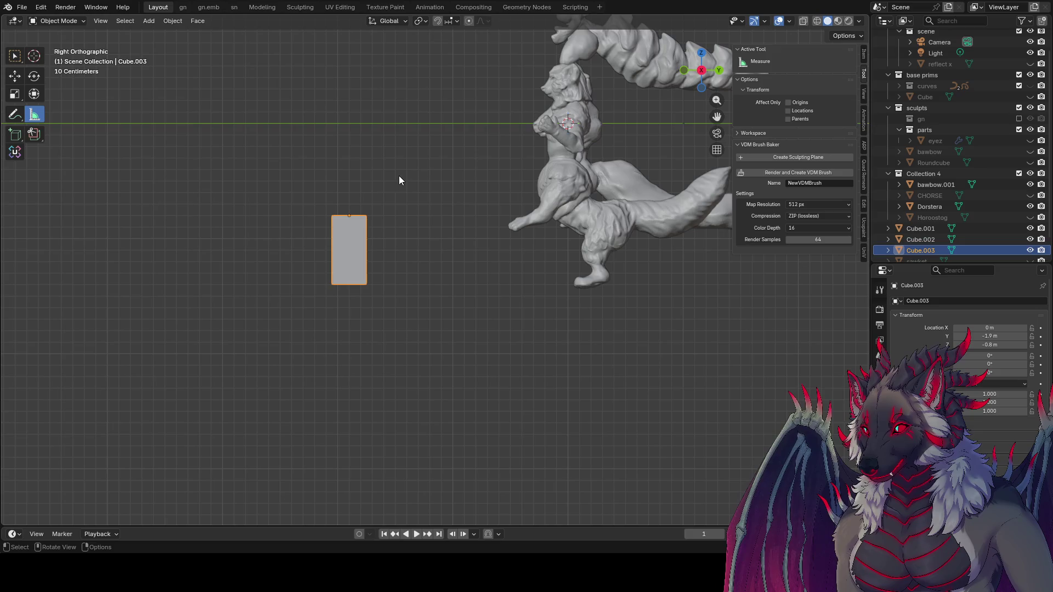
pyautogui.press('Tab')
pyautogui.moveTo(418, 174); pyautogui.dragTo(418, 261, button='middle')
pyautogui.click(343, 239)
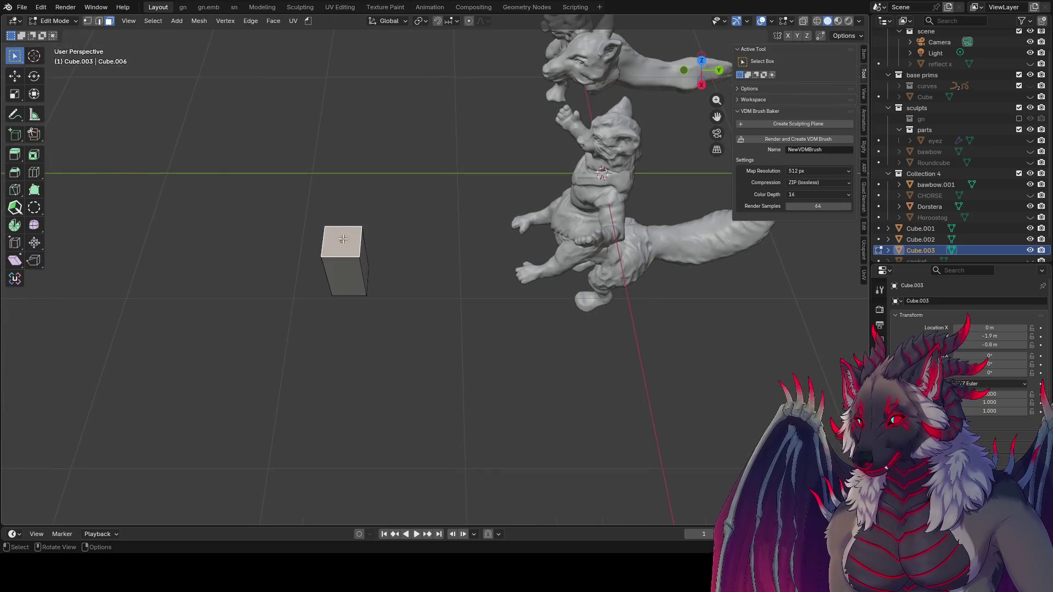
pyautogui.press('KP_1')
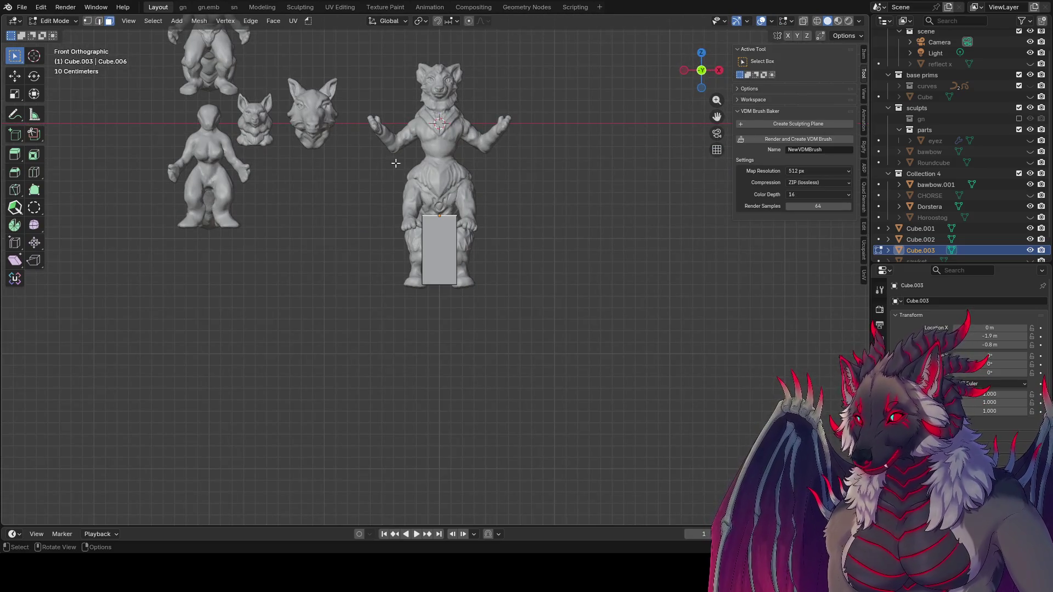
pyautogui.moveTo(464, 258); pyautogui.dragTo(373, 229, button='middle')
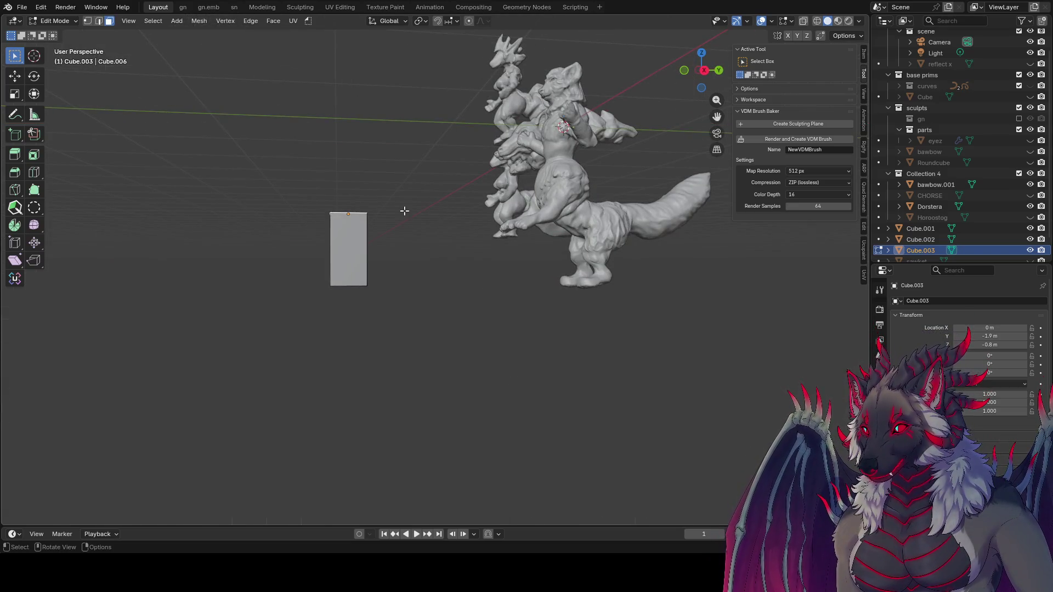
# - Move the top face along Y, lower it, and rotate it around X
pyautogui.press('g')
pyautogui.press('y')
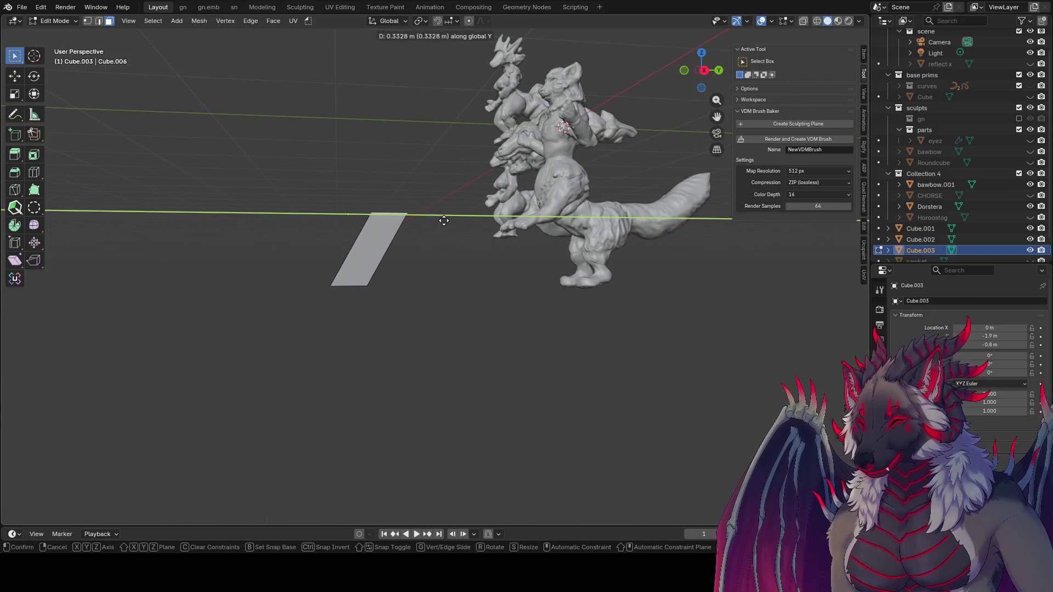
pyautogui.click(442, 221)
pyautogui.press('g')
pyautogui.press('z')
pyautogui.click(443, 270)
pyautogui.press('r')
pyautogui.press('x')
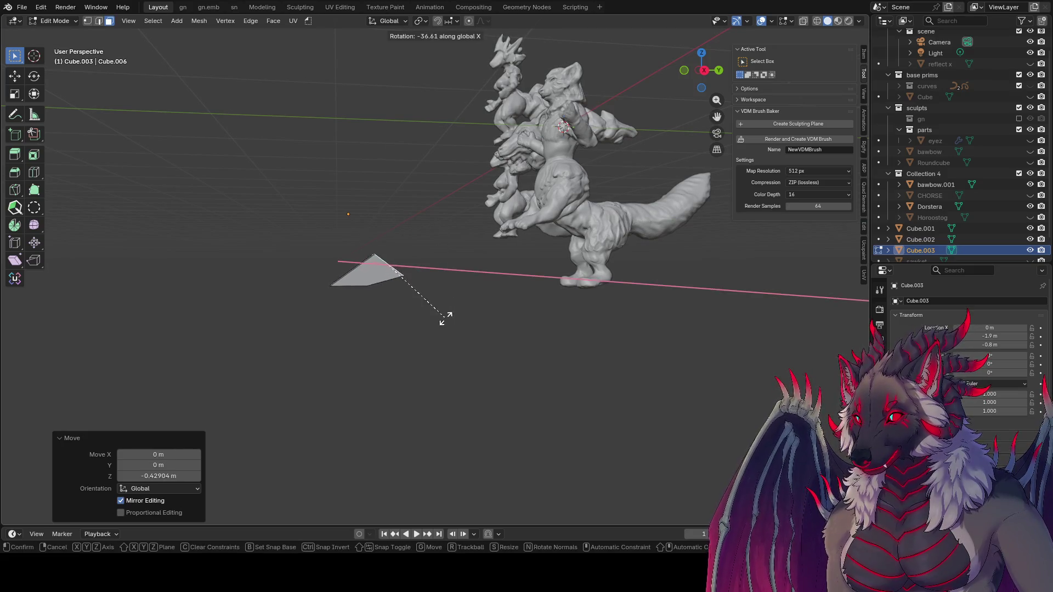
pyautogui.click(421, 331)
# - Extrude the face, tilt the new end face -25° around X, and move it vertically
pyautogui.press('e')
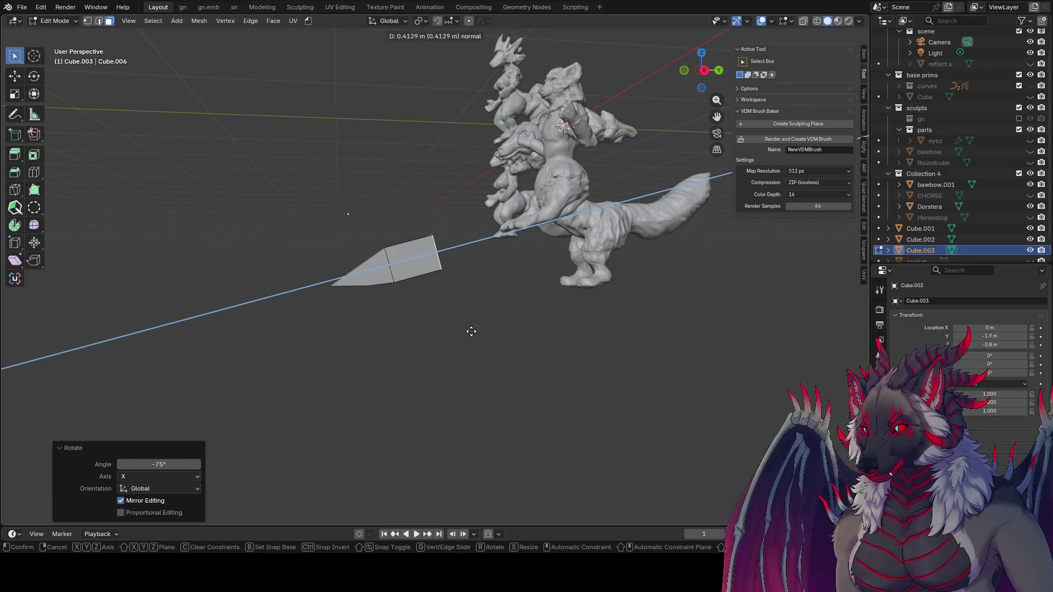
pyautogui.click(471, 324)
pyautogui.press('r')
pyautogui.press('x')
pyautogui.click(466, 318)
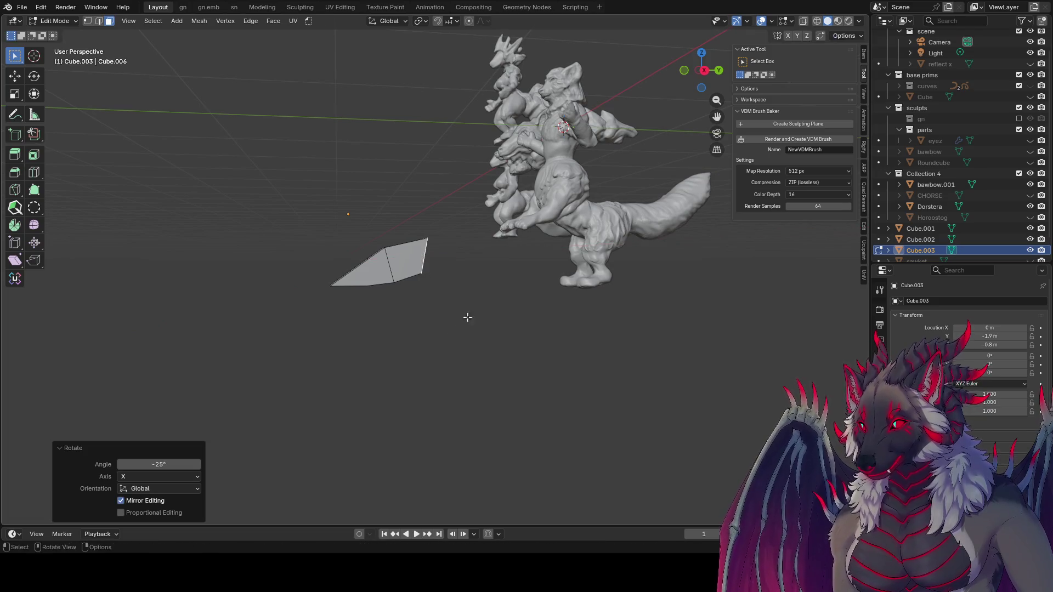
pyautogui.press('g')
pyautogui.moveTo(465, 318)
pyautogui.mouseDown(button='middle')
pyautogui.moveTo(428, 296)
pyautogui.moveTo(472, 322)
pyautogui.moveTo(459, 296)
pyautogui.mouseUp(button='middle')
pyautogui.press('z')
pyautogui.click(428, 301)
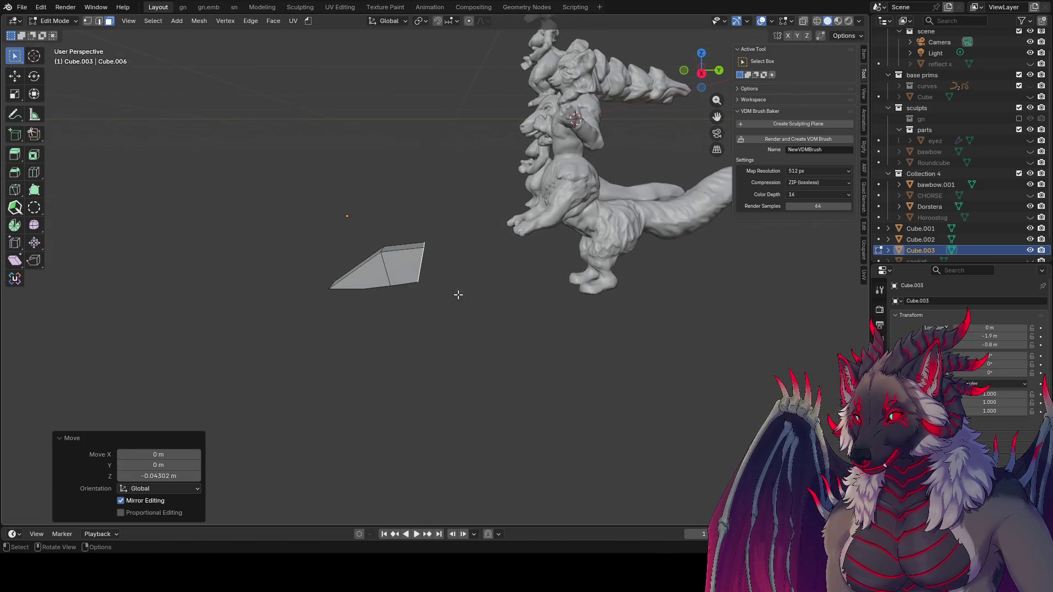
# - Scale the end face to 0.6 and move it along Y
pyautogui.write('s.6')
pyautogui.press('Return')
pyautogui.press('g')
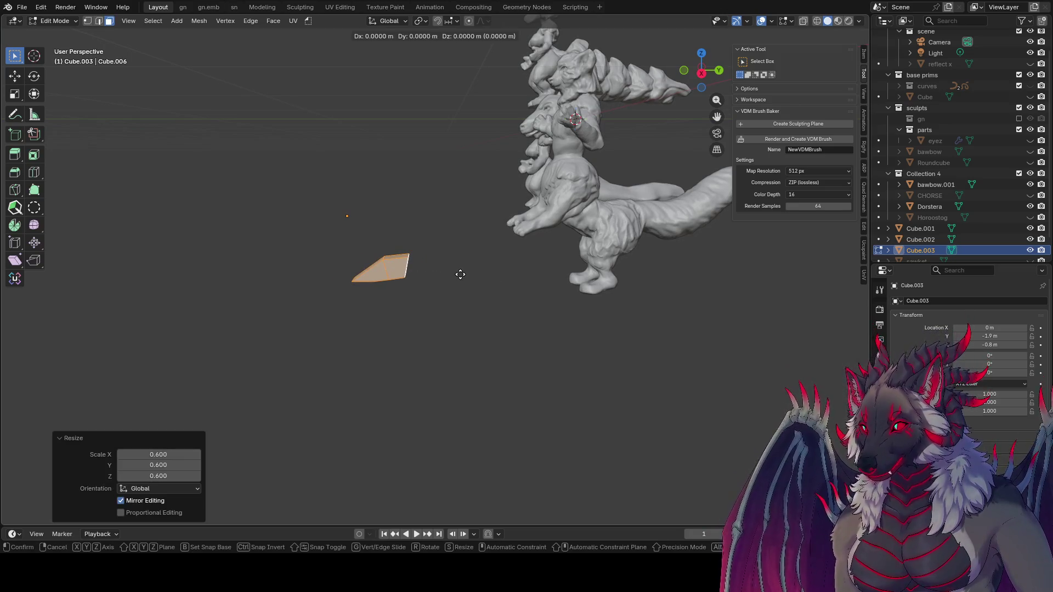
pyautogui.press('y')
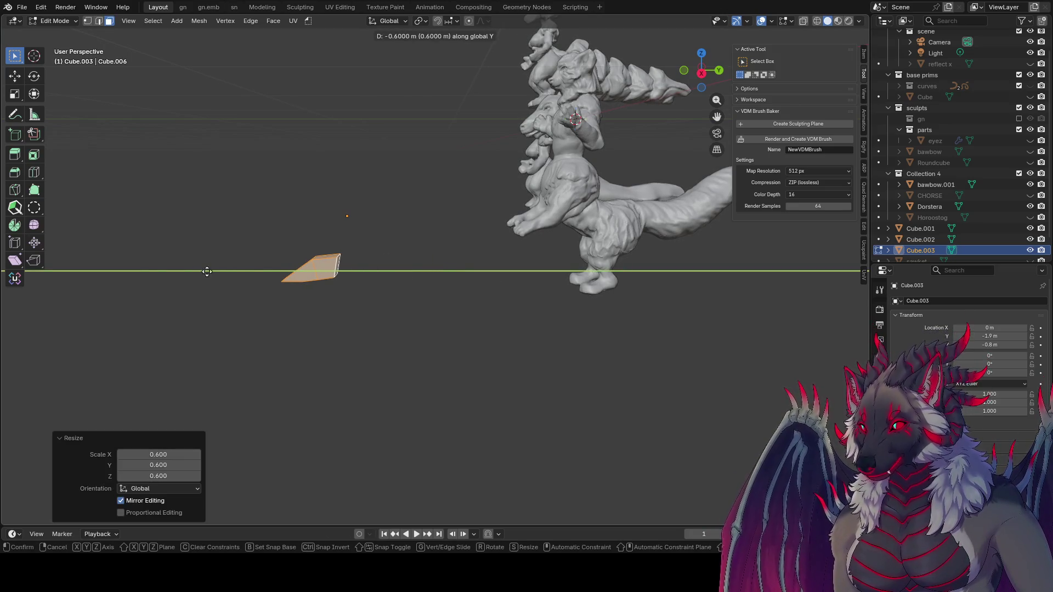
pyautogui.click(137, 273)
# - Reselect the strip's end face and extrude another segment along Y
pyautogui.click(327, 267)
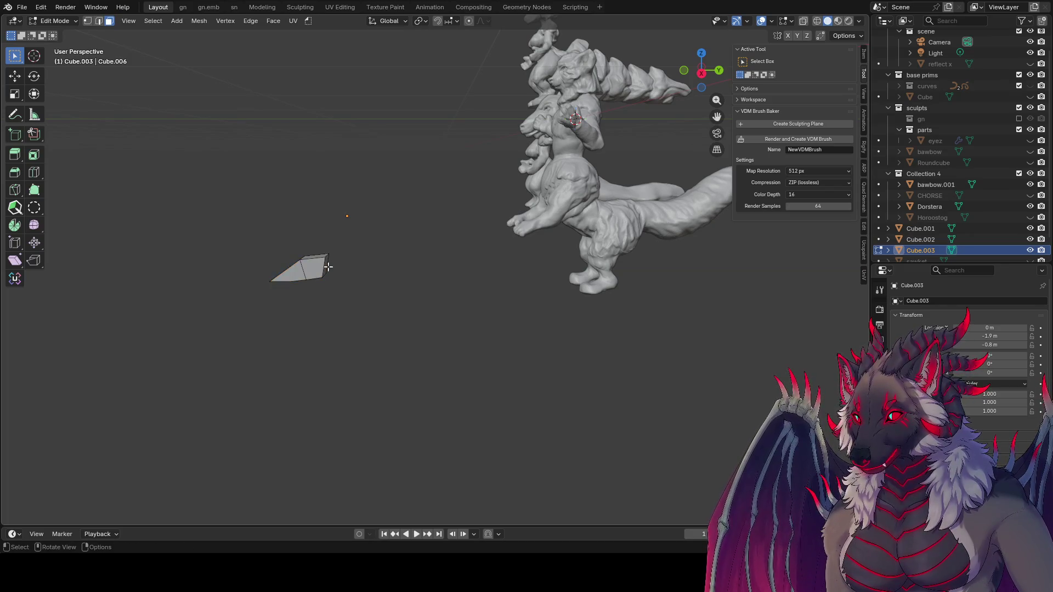
pyautogui.click(324, 267)
pyautogui.press('g')
pyautogui.press('z')
pyautogui.press('z')
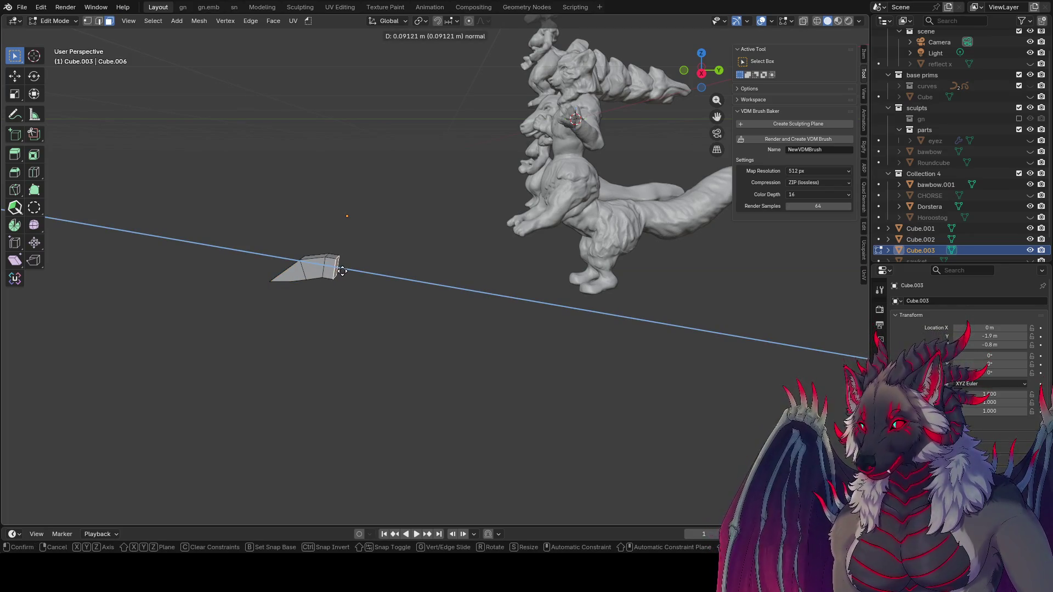
pyautogui.press('y')
pyautogui.click(414, 268)
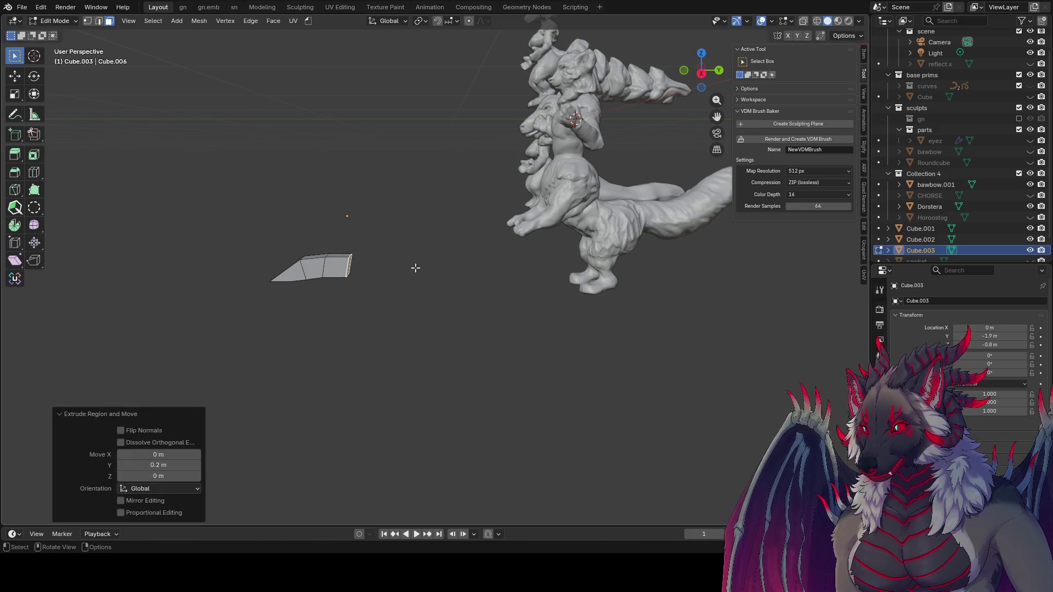
pyautogui.moveTo(414, 267); pyautogui.dragTo(428, 256, button='middle')
pyautogui.press('KP_3')
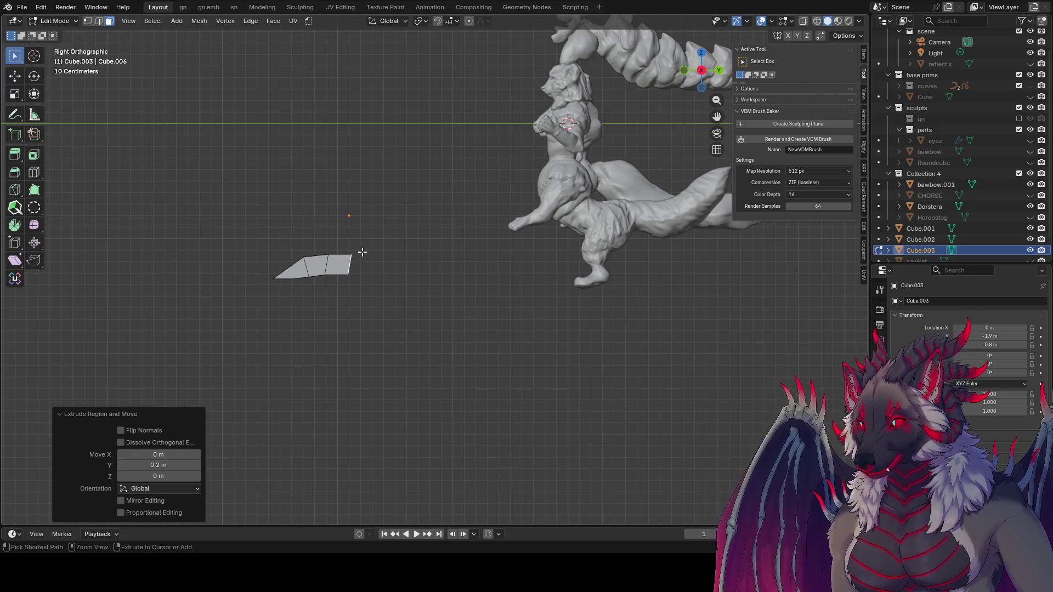
# - Extrude five more segments winding upward and left to form the tail chain
pyautogui.keyDown('ctrl'); pyautogui.rightClick(362, 251); pyautogui.keyUp('ctrl')
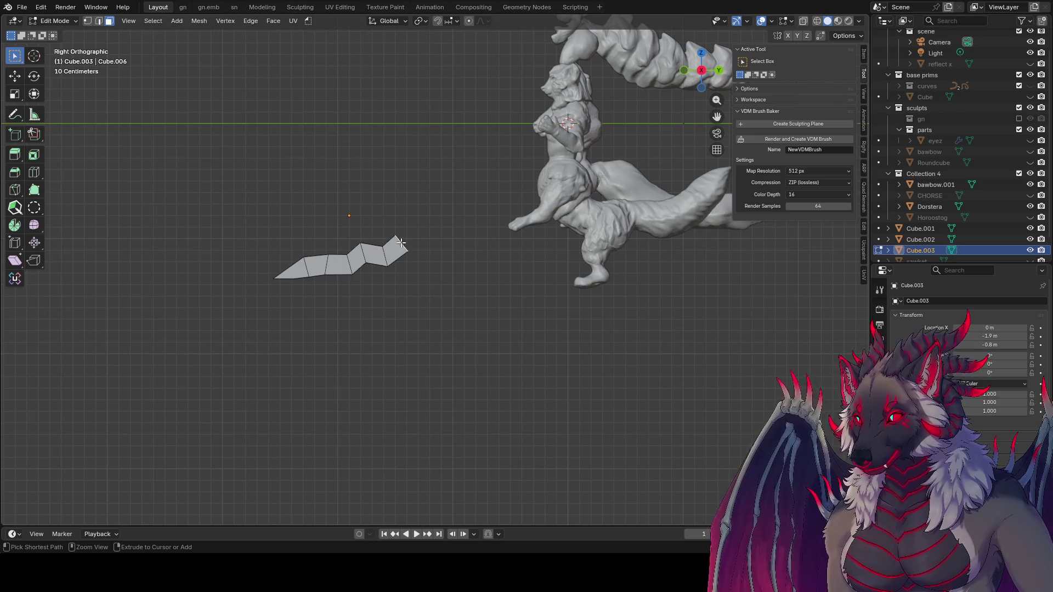
pyautogui.keyDown('ctrl'); pyautogui.rightClick(386, 204); pyautogui.keyUp('ctrl')
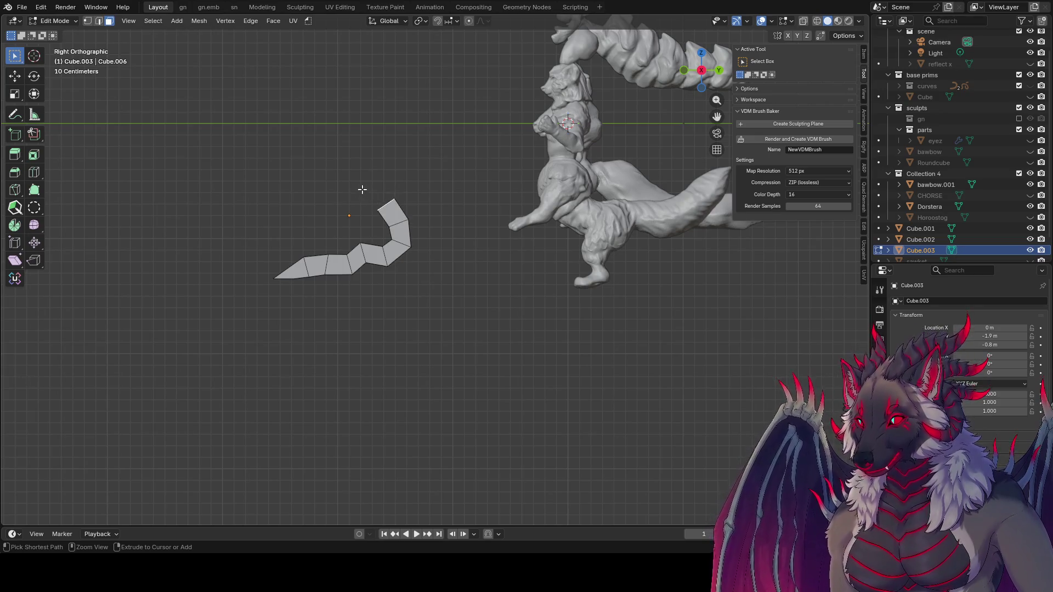
pyautogui.keyDown('ctrl'); pyautogui.rightClick(359, 189); pyautogui.keyUp('ctrl')
pyautogui.keyDown('ctrl'); pyautogui.rightClick(342, 170); pyautogui.keyUp('ctrl')
pyautogui.keyDown('ctrl'); pyautogui.rightClick(348, 147); pyautogui.keyUp('ctrl')
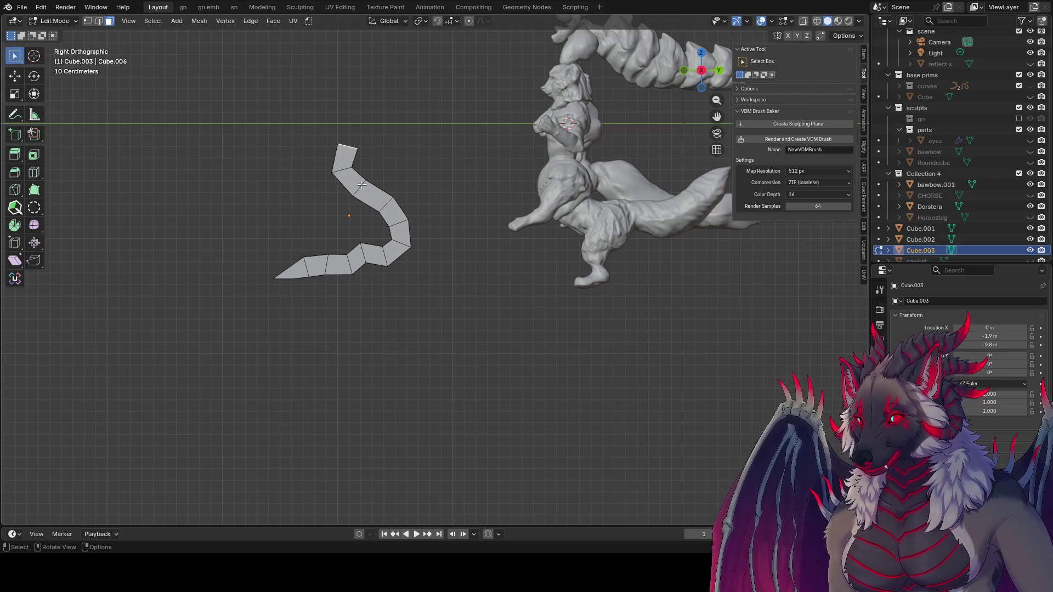
pyautogui.scroll(1, 358, 257)
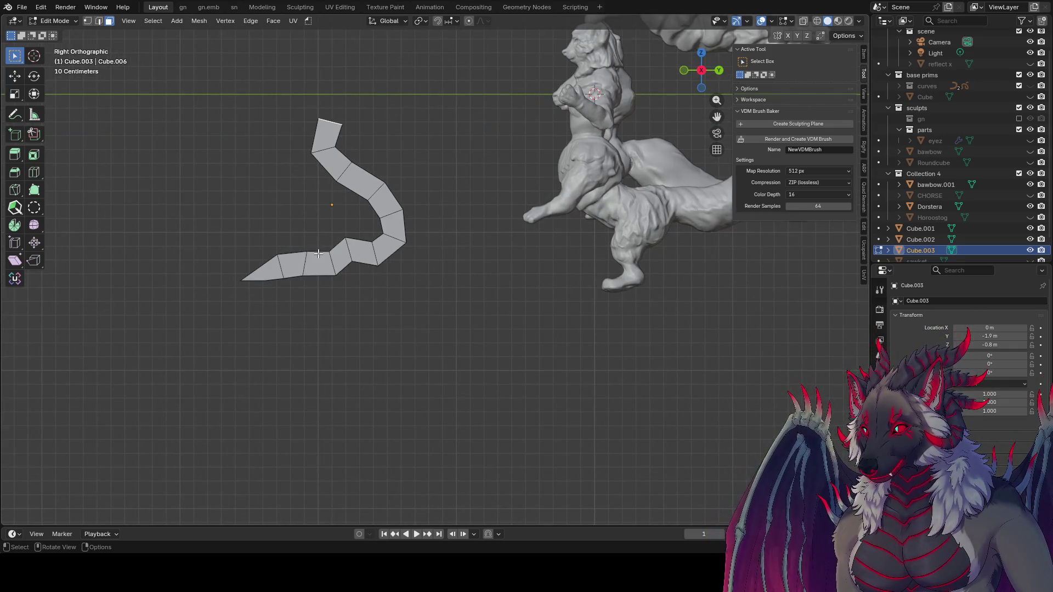
pyautogui.moveTo(346, 269)
pyautogui.mouseDown(button='middle')
pyautogui.moveTo(425, 298)
pyautogui.moveTo(402, 297)
pyautogui.moveTo(461, 334)
pyautogui.mouseUp(button='middle')
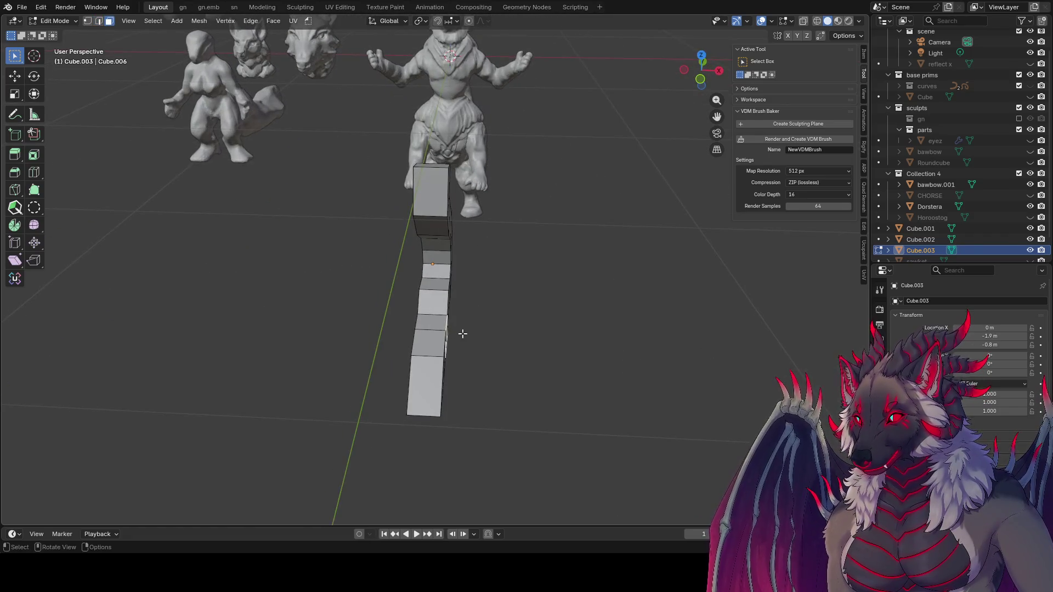
# - Push the lower section of the segmented strip outward
pyautogui.press('g')
pyautogui.press('Escape')
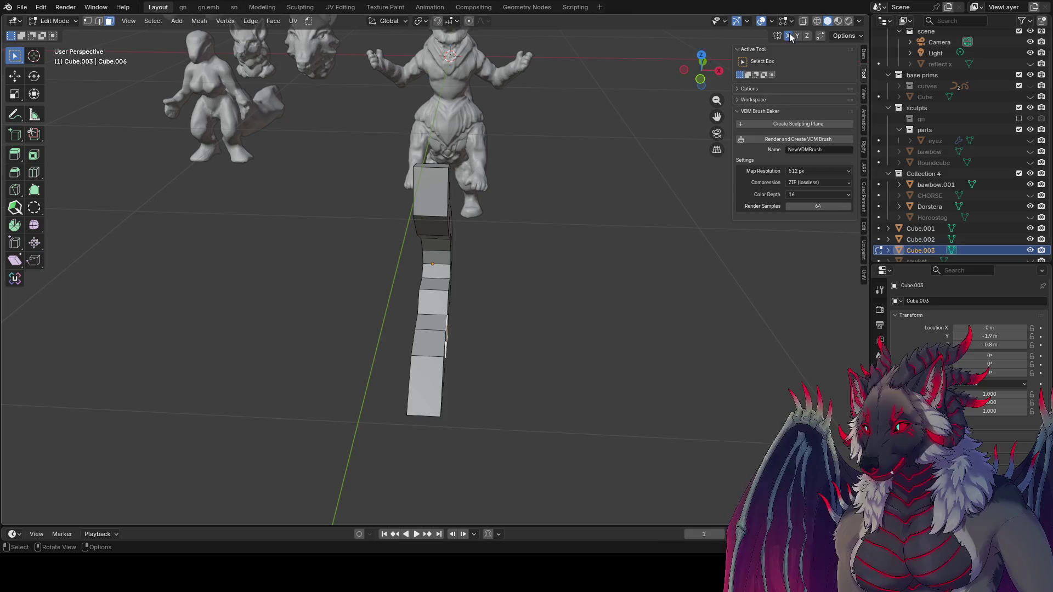
pyautogui.press('g')
pyautogui.moveTo(623, 213)
pyautogui.keyDown('alt'); pyautogui.mouseDown(button='middle')
pyautogui.moveTo(399, 236)
pyautogui.moveTo(432, 275)
pyautogui.mouseUp(button='middle'); pyautogui.keyUp('alt')
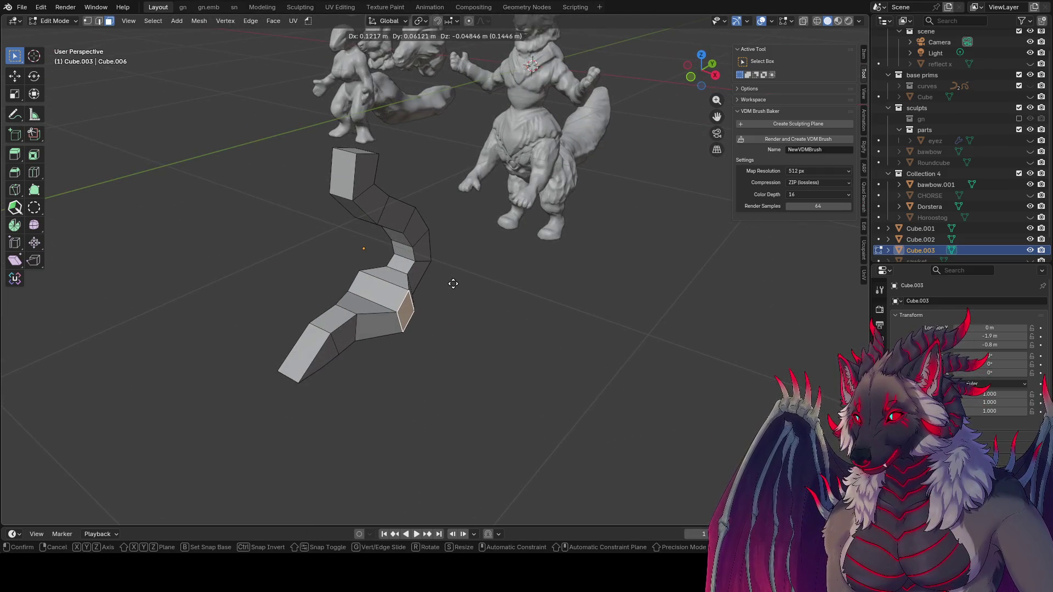
pyautogui.click(453, 285)
# - Add an edge loop to the middle section and shift it about 0.18 m along X
pyautogui.click(384, 321)
pyautogui.press('2')
pyautogui.moveTo(394, 340); pyautogui.dragTo(404, 368, button='middle')
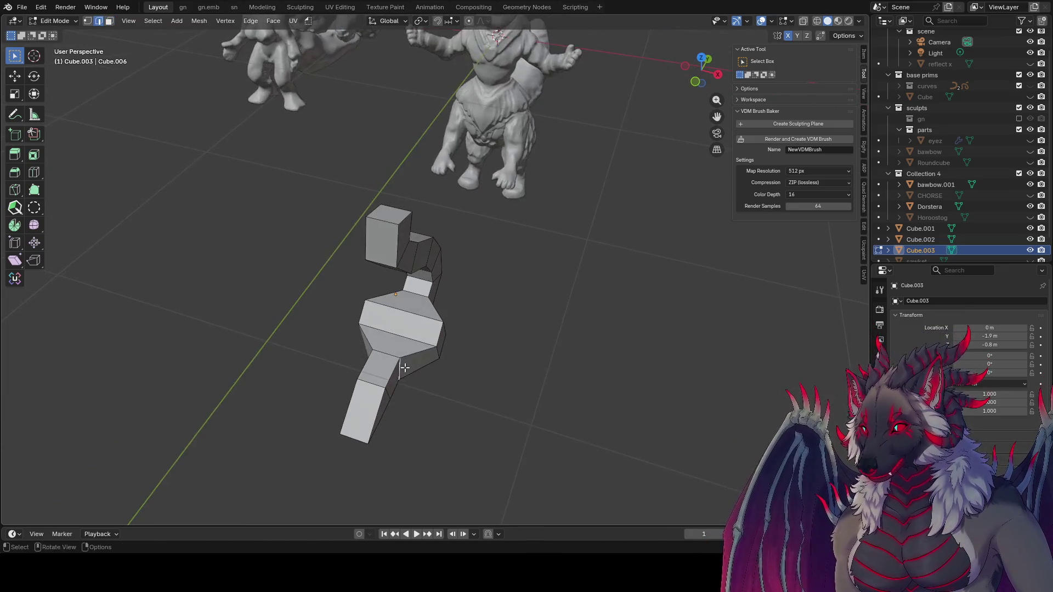
pyautogui.hotkey('ctrl', 'r')
pyautogui.click(399, 393)
pyautogui.press('g')
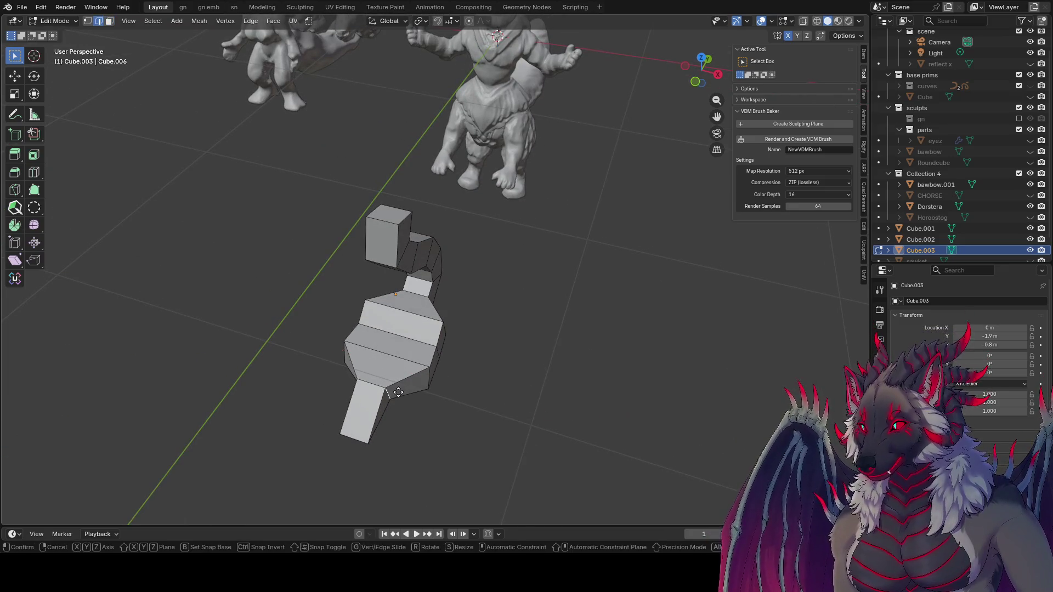
pyautogui.press('x')
pyautogui.click(423, 400)
pyautogui.moveTo(423, 399)
pyautogui.mouseDown(button='middle')
pyautogui.moveTo(338, 325)
pyautogui.moveTo(279, 351)
pyautogui.moveTo(390, 247)
pyautogui.moveTo(434, 238)
pyautogui.mouseUp(button='middle')
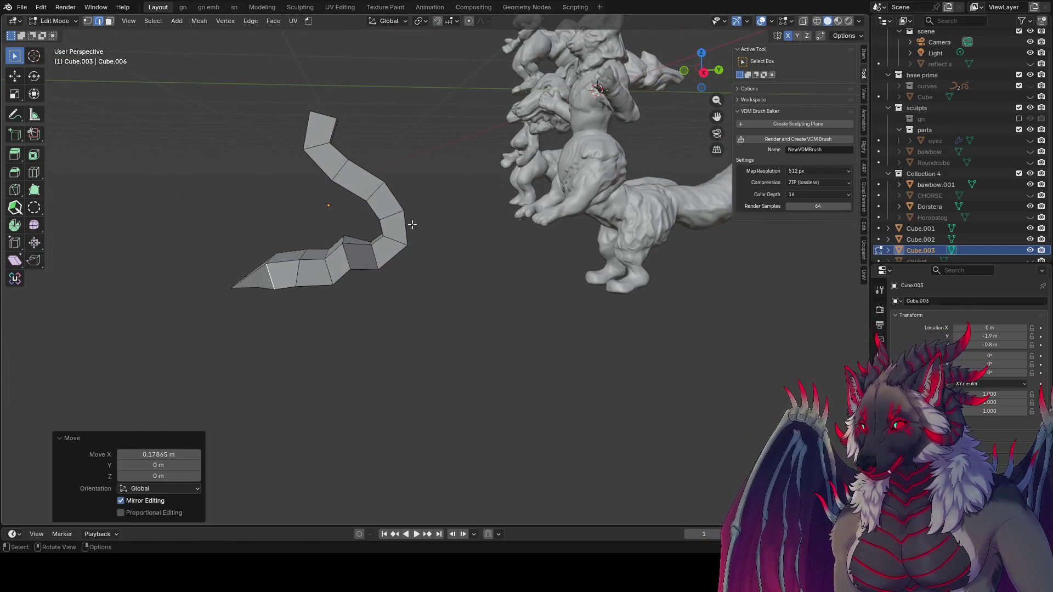
# - Inset the face on the tail's bend with depth to recess it
pyautogui.press('3')
pyautogui.click(394, 228)
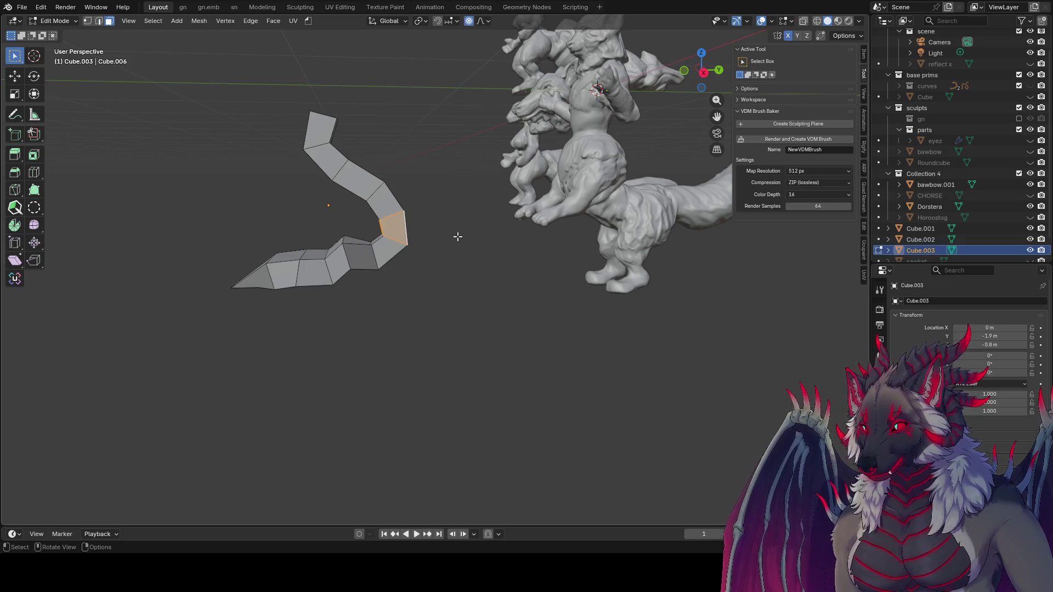
pyautogui.moveTo(457, 238)
pyautogui.mouseDown(button='middle')
pyautogui.moveTo(421, 249)
pyautogui.moveTo(339, 152)
pyautogui.mouseUp(button='middle')
pyautogui.press('i')
pyautogui.click(433, 241)
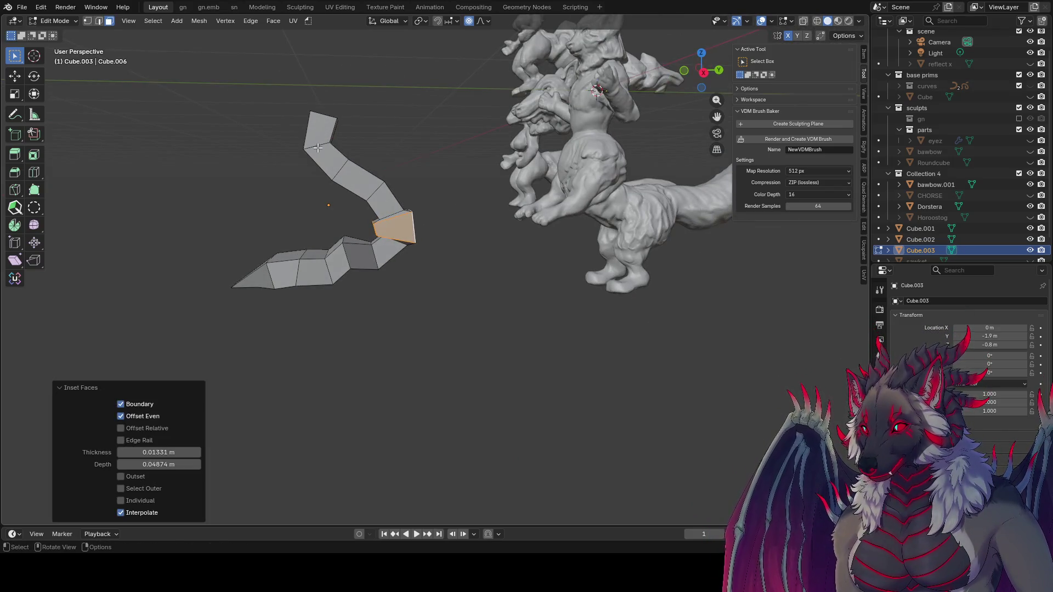
# - Bevel the edge loop near the tail's top by 0.0557 m and inset it into a groove
pyautogui.press('2')
pyautogui.keyDown('alt'); pyautogui.click(322, 146); pyautogui.keyUp('alt')
pyautogui.hotkey('ctrl', 'b')
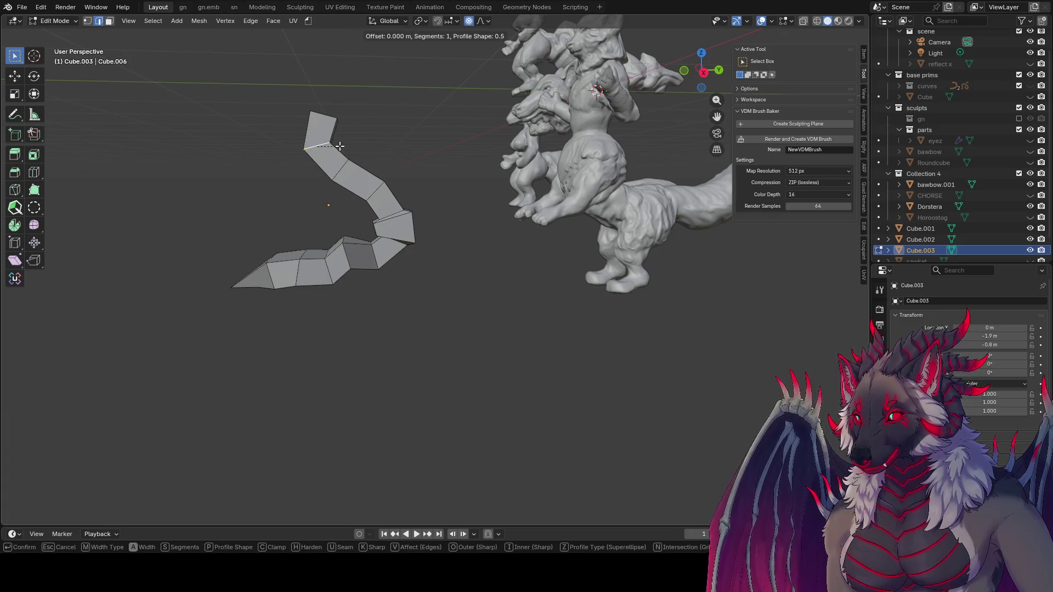
pyautogui.click(349, 152)
pyautogui.press('i')
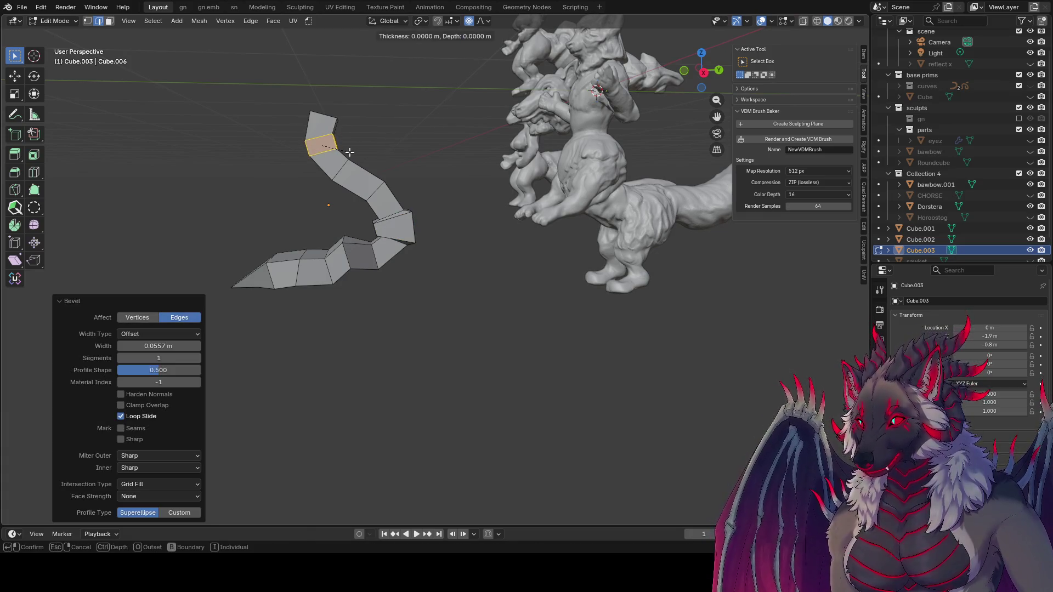
pyautogui.click(419, 245)
pyautogui.press('Tab')
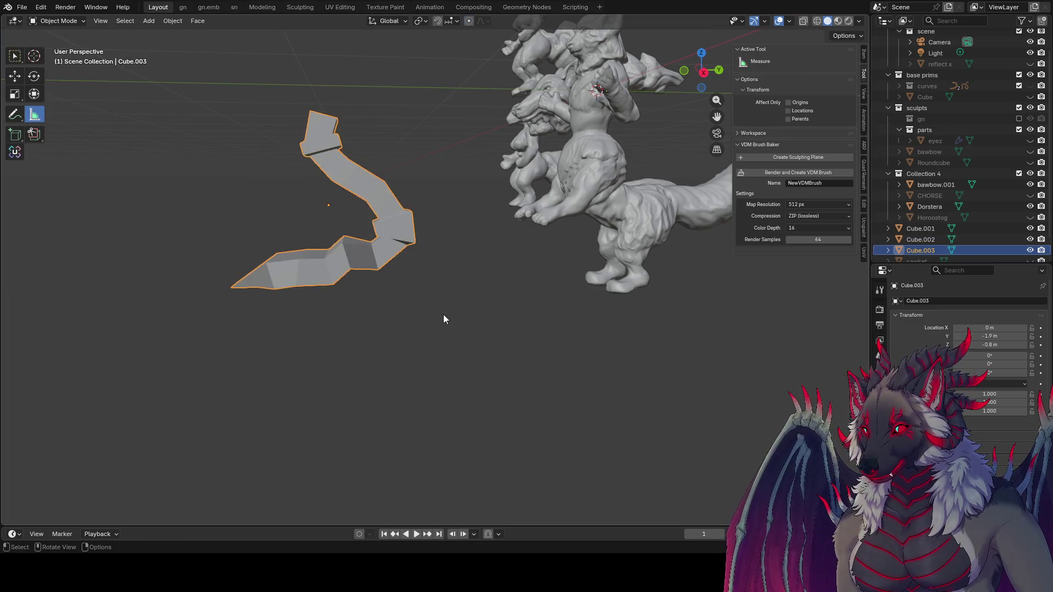
pyautogui.press('Tab')
pyautogui.press('KP_1')
pyautogui.press('KP_3')
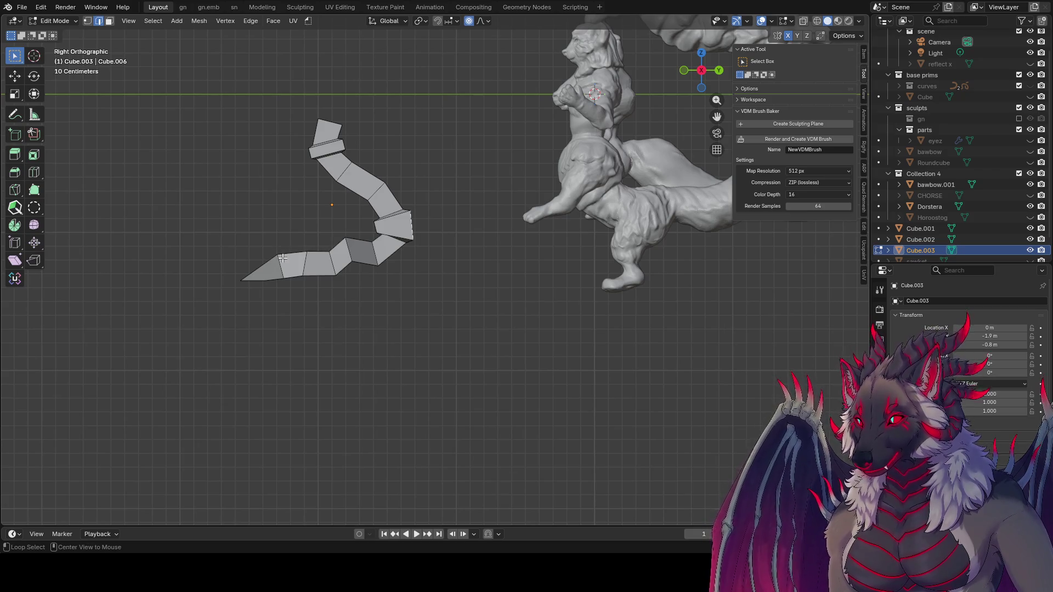
# - Bevel the lower edge loop and inset it outward into a raised band, then save
pyautogui.keyDown('alt'); pyautogui.click(307, 259); pyautogui.keyUp('alt')
pyautogui.hotkey('ctrl', 'b')
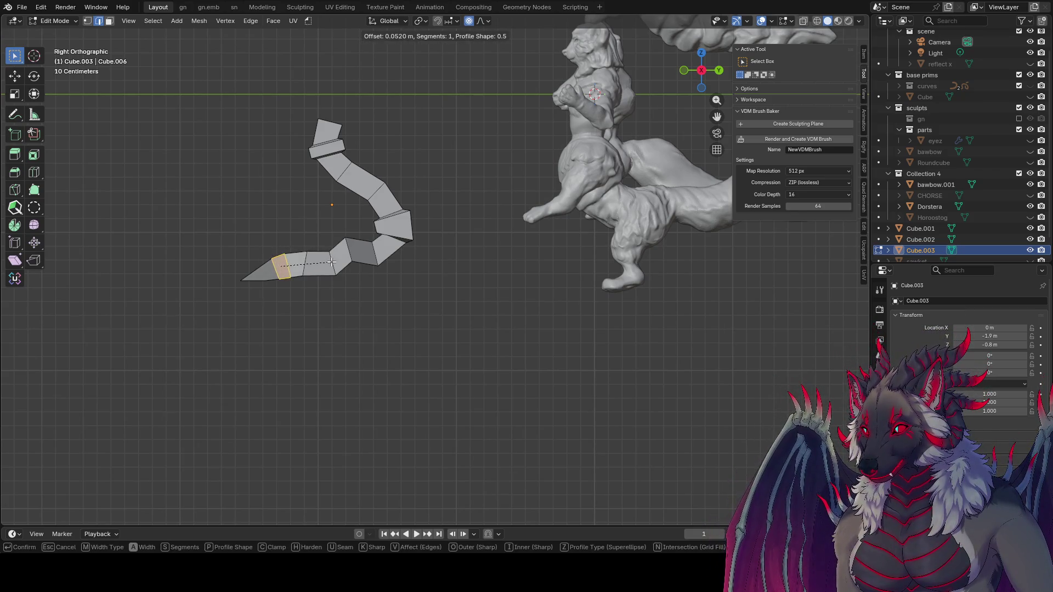
pyautogui.click(331, 261)
pyautogui.press('i')
pyautogui.press('ctrl')
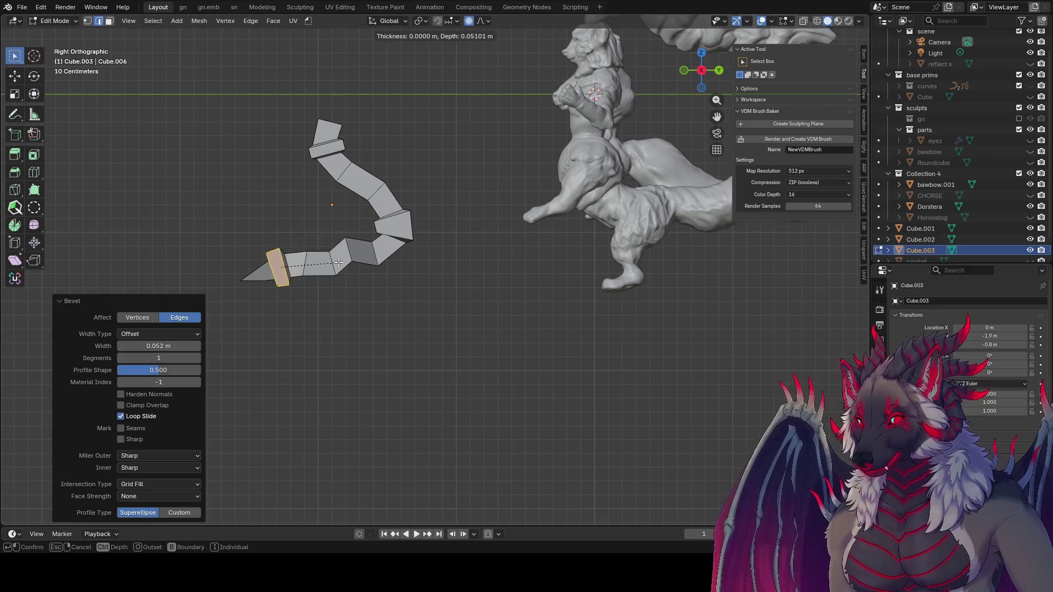
pyautogui.click(334, 264)
pyautogui.moveTo(334, 264)
pyautogui.mouseDown(button='middle')
pyautogui.moveTo(500, 291)
pyautogui.moveTo(450, 350)
pyautogui.moveTo(361, 255)
pyautogui.moveTo(418, 270)
pyautogui.mouseUp(button='middle')
pyautogui.hotkey('ctrl', 's')
# - From the right side view, extrude the tail's end face and turn off proportional editing
pyautogui.press('KP_1')
pyautogui.press('KP_3')
pyautogui.press('3')
pyautogui.click(392, 262)
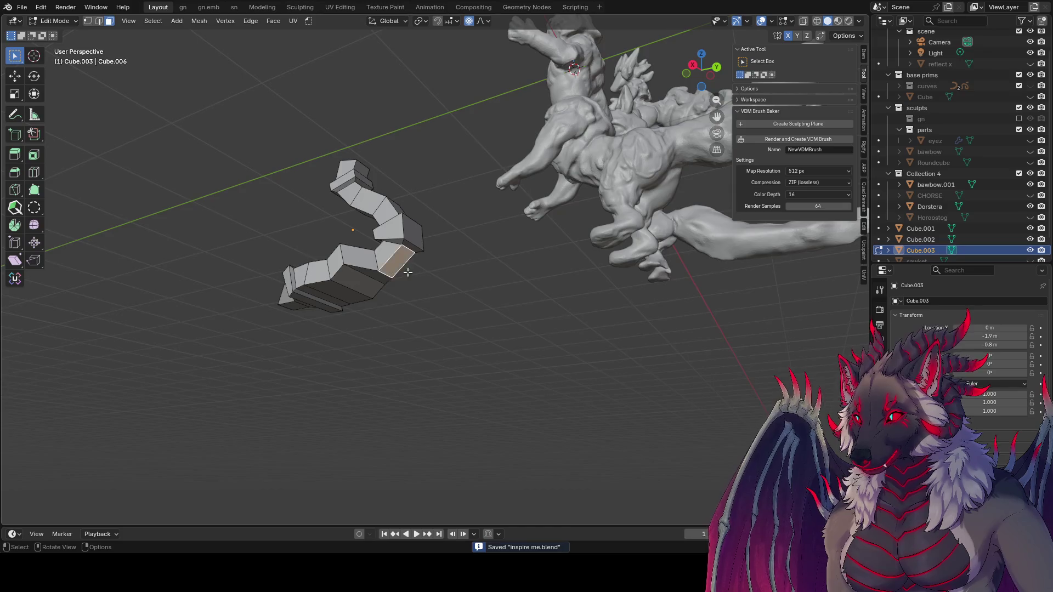
pyautogui.press('e')
pyautogui.click(461, 299)
pyautogui.moveTo(460, 299); pyautogui.dragTo(464, 311, button='middle')
pyautogui.press('r')
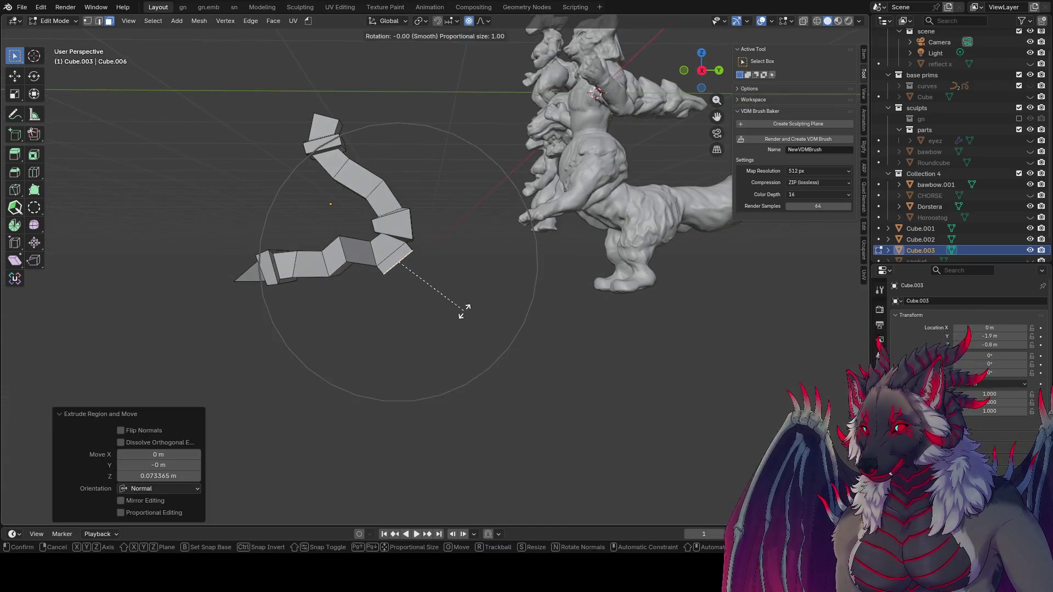
pyautogui.press('Escape')
pyautogui.click(468, 20)
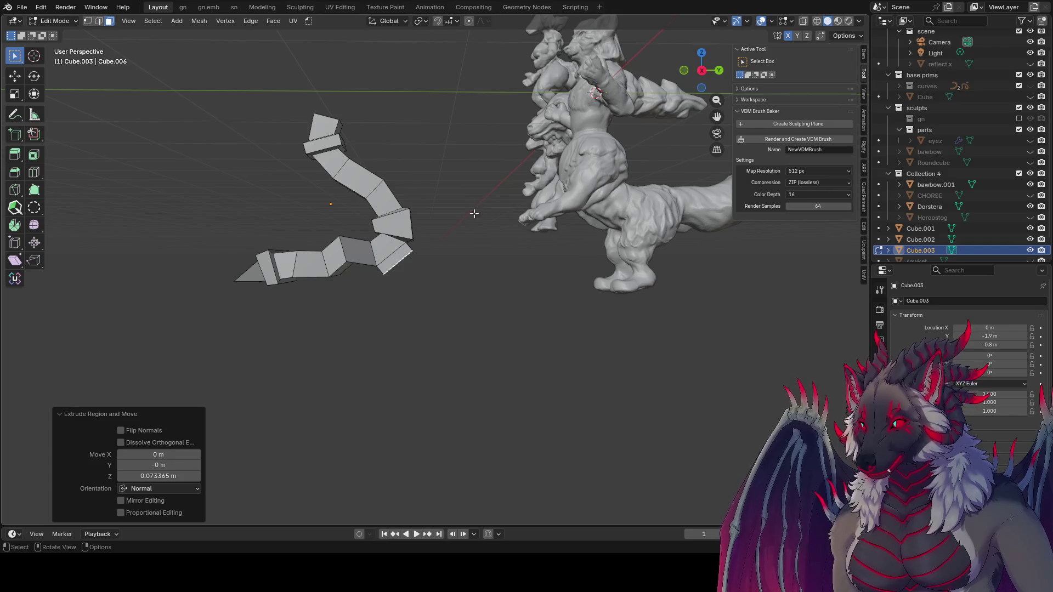
# - Lower the tail's end edge 0.148 m along its local Z axis
pyautogui.press('g')
pyautogui.press('Escape')
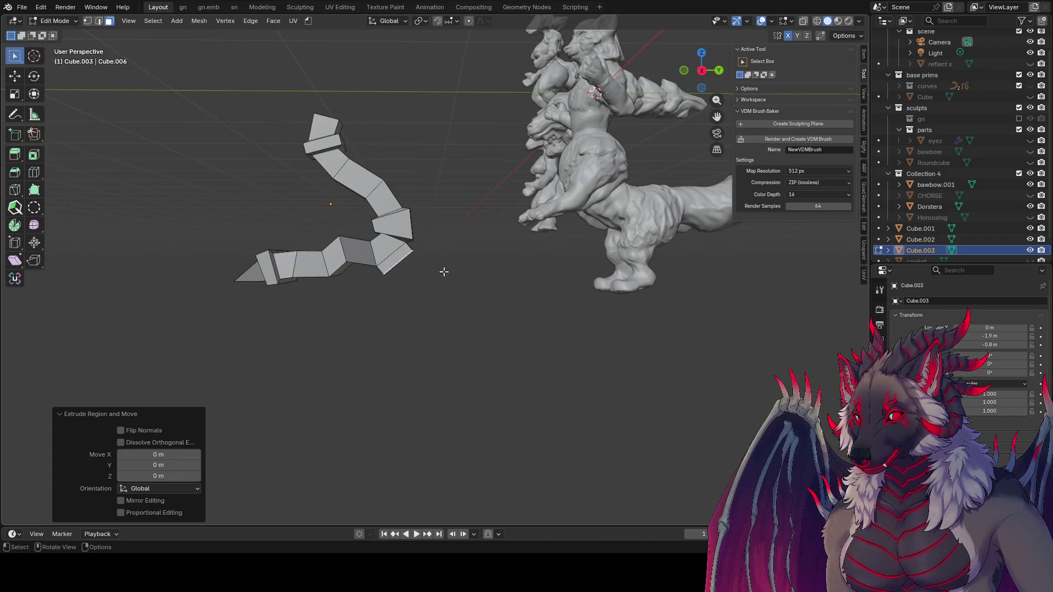
pyautogui.press('2')
pyautogui.click(410, 255)
pyautogui.moveTo(410, 255)
pyautogui.mouseDown(button='middle')
pyautogui.moveTo(388, 256)
pyautogui.moveTo(461, 258)
pyautogui.mouseUp(button='middle')
pyautogui.press('g')
pyautogui.press('z')
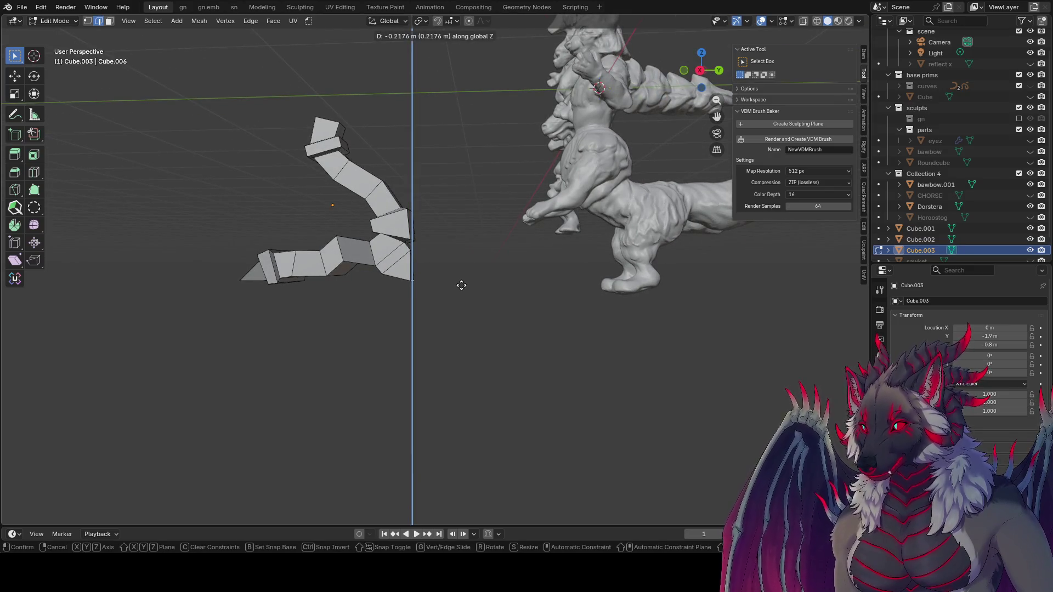
pyautogui.press('z')
pyautogui.click(462, 278)
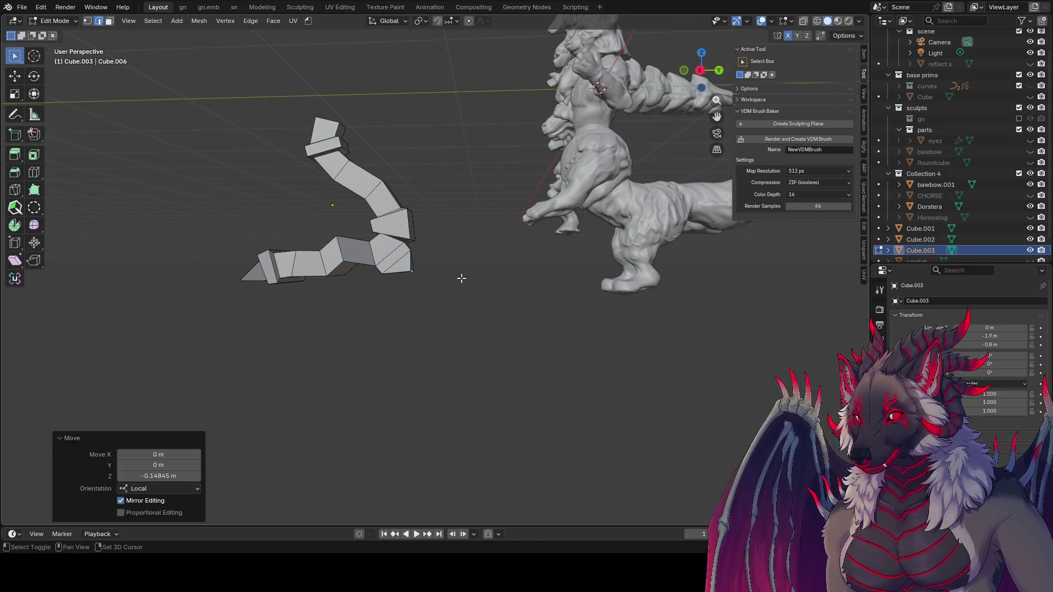
pyautogui.moveTo(461, 278)
pyautogui.mouseDown(button='middle')
pyautogui.moveTo(464, 287)
pyautogui.moveTo(388, 313)
pyautogui.moveTo(205, 275)
pyautogui.moveTo(463, 294)
pyautogui.moveTo(441, 309)
pyautogui.moveTo(534, 315)
pyautogui.moveTo(508, 195)
pyautogui.moveTo(513, 77)
pyautogui.moveTo(521, 87)
pyautogui.moveTo(500, 305)
pyautogui.moveTo(463, 327)
pyautogui.moveTo(415, 303)
pyautogui.moveTo(491, 326)
pyautogui.moveTo(543, 327)
pyautogui.moveTo(440, 302)
pyautogui.moveTo(453, 292)
pyautogui.moveTo(445, 283)
pyautogui.moveTo(433, 298)
pyautogui.moveTo(433, 247)
pyautogui.moveTo(364, 228)
pyautogui.moveTo(298, 228)
pyautogui.moveTo(326, 318)
pyautogui.moveTo(437, 292)
pyautogui.moveTo(427, 382)
pyautogui.mouseUp(button='middle')
# - Add a Subdivision Surface modifier to the tail mesh and return to Edit Mode
pyautogui.press('a')
pyautogui.hotkey('alt', 'a')
pyautogui.press('Tab')
pyautogui.hotkey('ctrl', '2')
pyautogui.press('Tab')
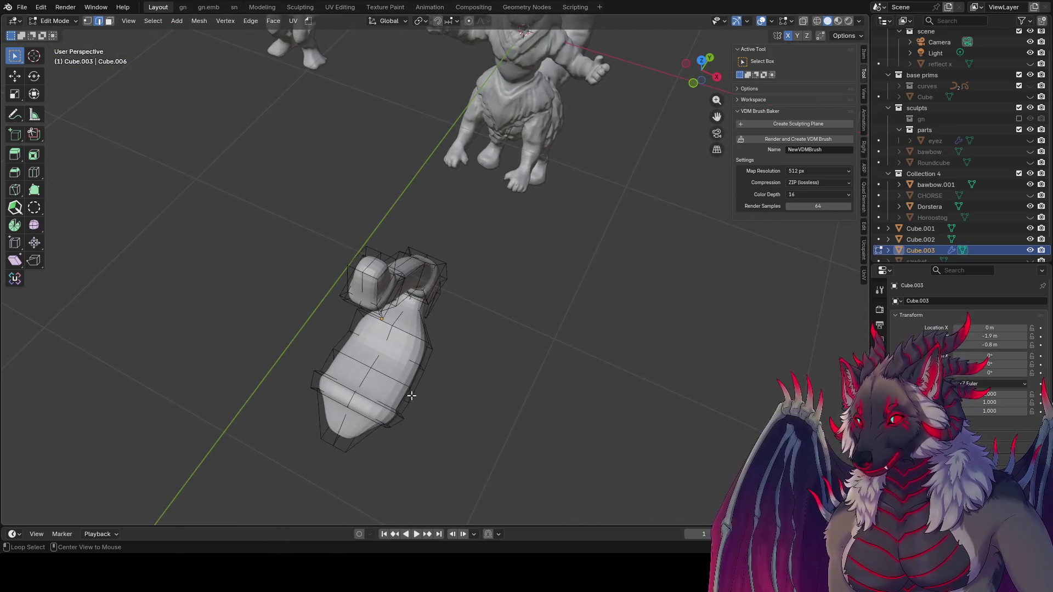
# - Scale a side edge loop of the tail to 0.513 along X, then exit to Object Mode
pyautogui.keyDown('alt'); pyautogui.click(424, 387); pyautogui.keyUp('alt')
pyautogui.press('s')
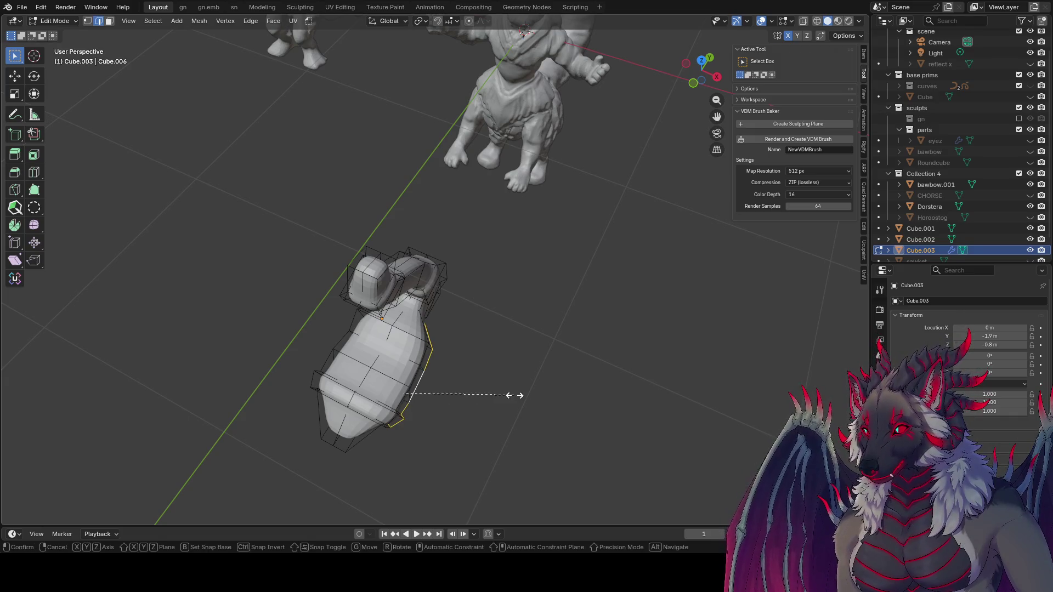
pyautogui.press('x')
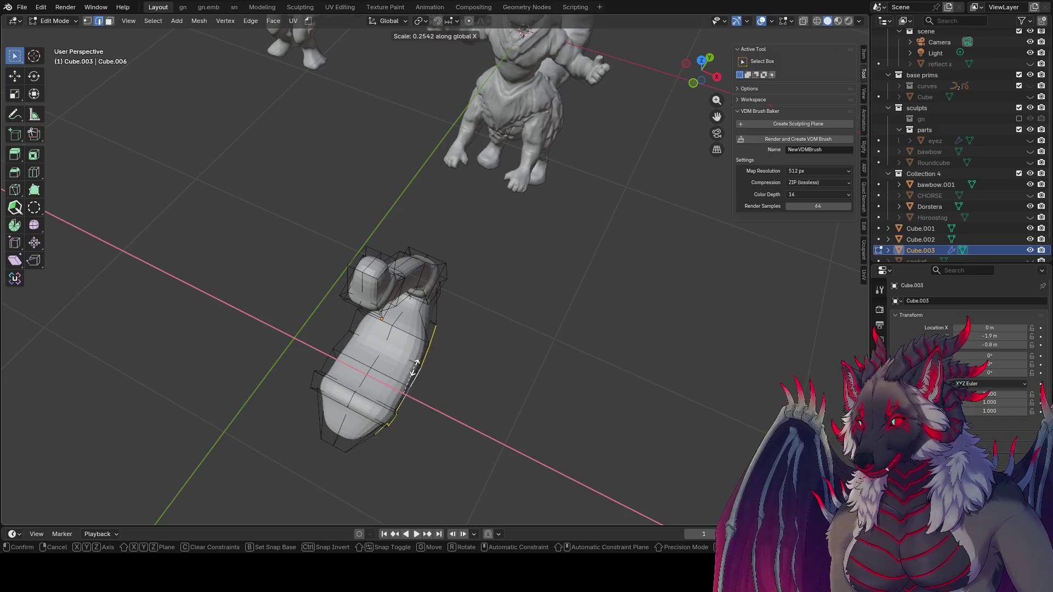
pyautogui.click(463, 369)
pyautogui.moveTo(463, 368)
pyautogui.mouseDown(button='middle')
pyautogui.moveTo(482, 357)
pyautogui.moveTo(475, 370)
pyautogui.moveTo(453, 320)
pyautogui.moveTo(373, 245)
pyautogui.moveTo(355, 285)
pyautogui.moveTo(528, 298)
pyautogui.mouseUp(button='middle')
pyautogui.press('Tab')
pyautogui.press('Tab')
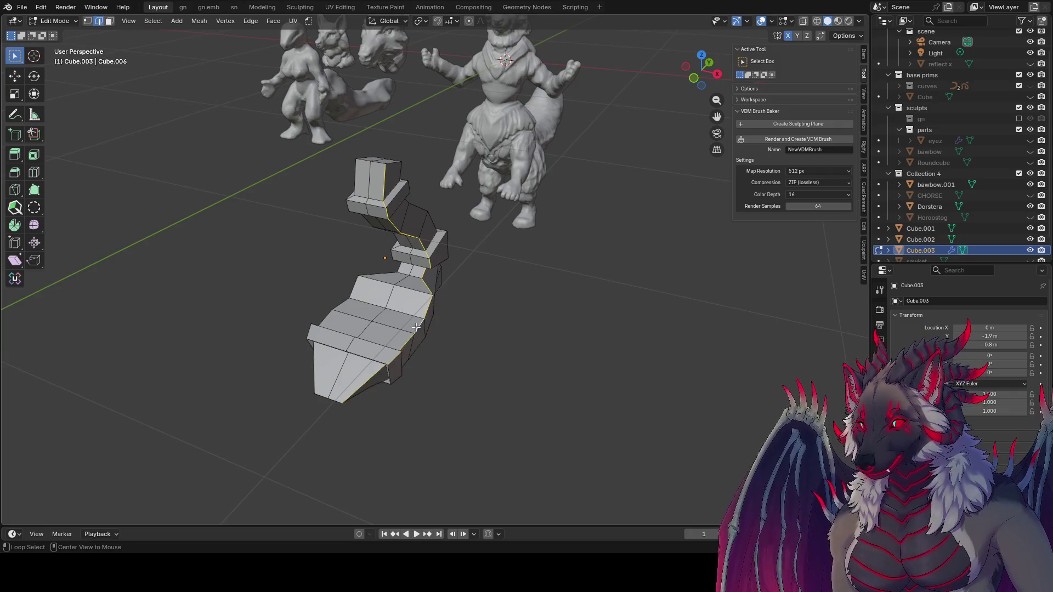
# - Enlarge the edge loop slightly, then scale it to 0.812 around the 3D cursor pivot
pyautogui.moveTo(428, 332)
pyautogui.mouseDown(button='middle')
pyautogui.moveTo(494, 313)
pyautogui.moveTo(446, 277)
pyautogui.mouseUp(button='middle')
pyautogui.press('s')
pyautogui.click(462, 292)
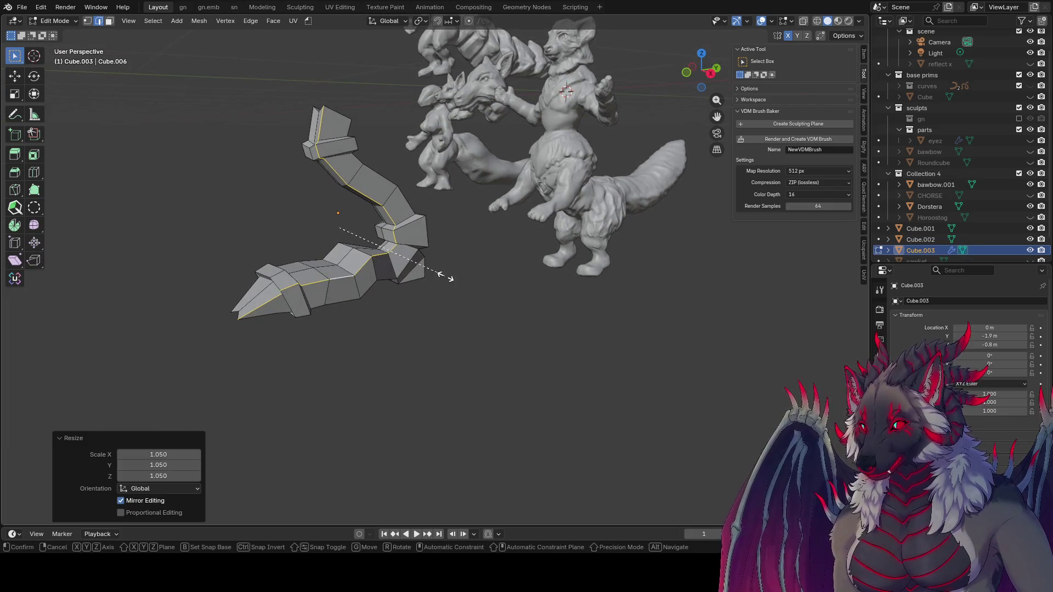
pyautogui.keyDown('alt'); pyautogui.moveTo(360, 264); pyautogui.dragTo(237, 172, button='middle'); pyautogui.keyUp('alt')
pyautogui.hotkey('ctrl', 's')
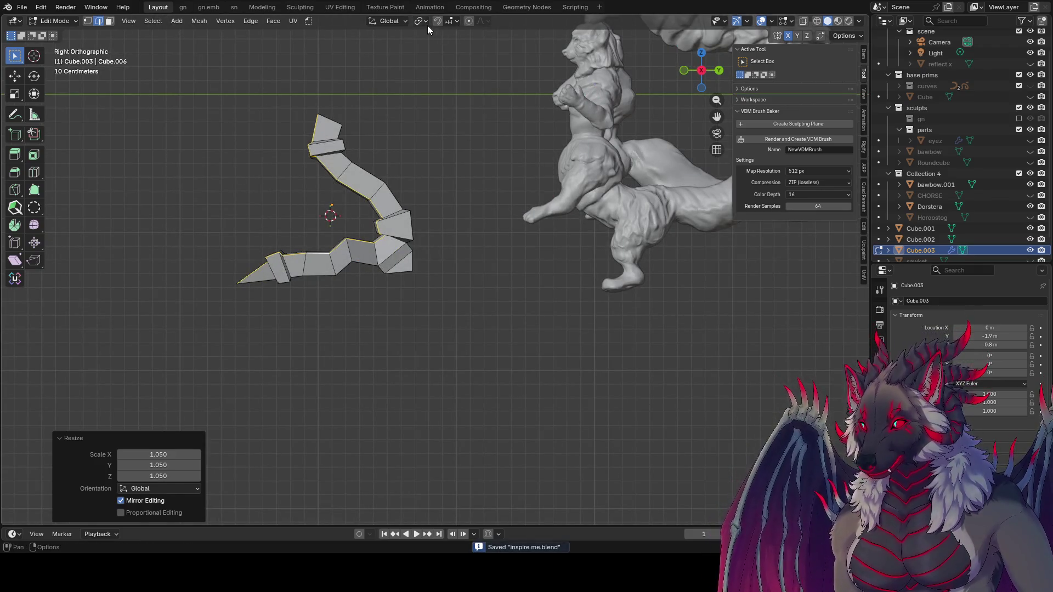
pyautogui.click(427, 25)
pyautogui.click(460, 61)
pyautogui.press('s')
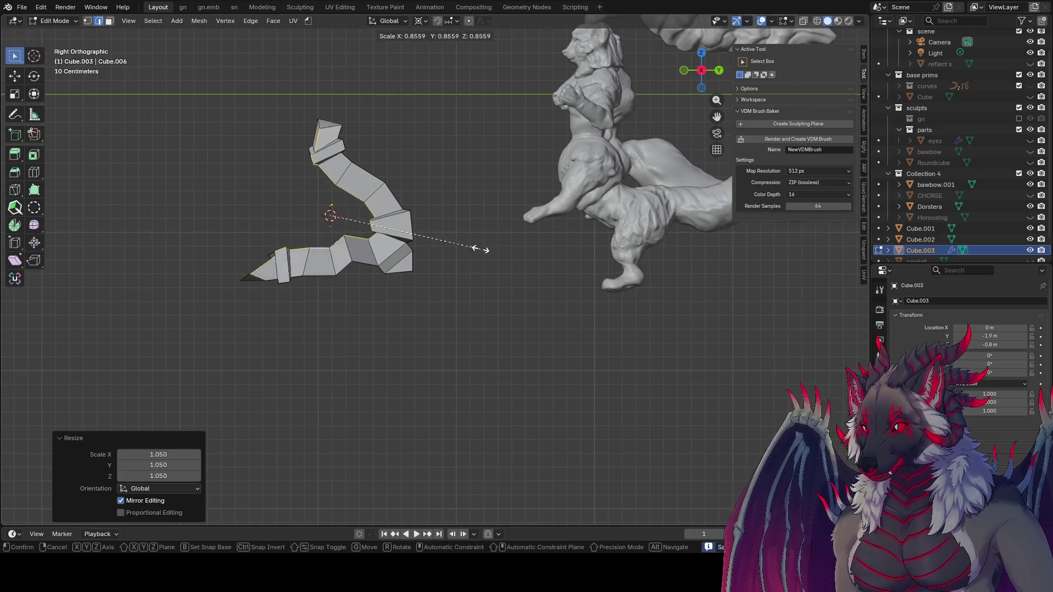
pyautogui.click(480, 250)
pyautogui.moveTo(480, 250)
pyautogui.mouseDown(button='middle')
pyautogui.moveTo(545, 266)
pyautogui.moveTo(698, 256)
pyautogui.moveTo(578, 263)
pyautogui.mouseUp(button='middle')
# - Bevel the loop by 0.05 m and inset it 0.04685 m deep into a raised ridge
pyautogui.hotkey('ctrl', 'b')
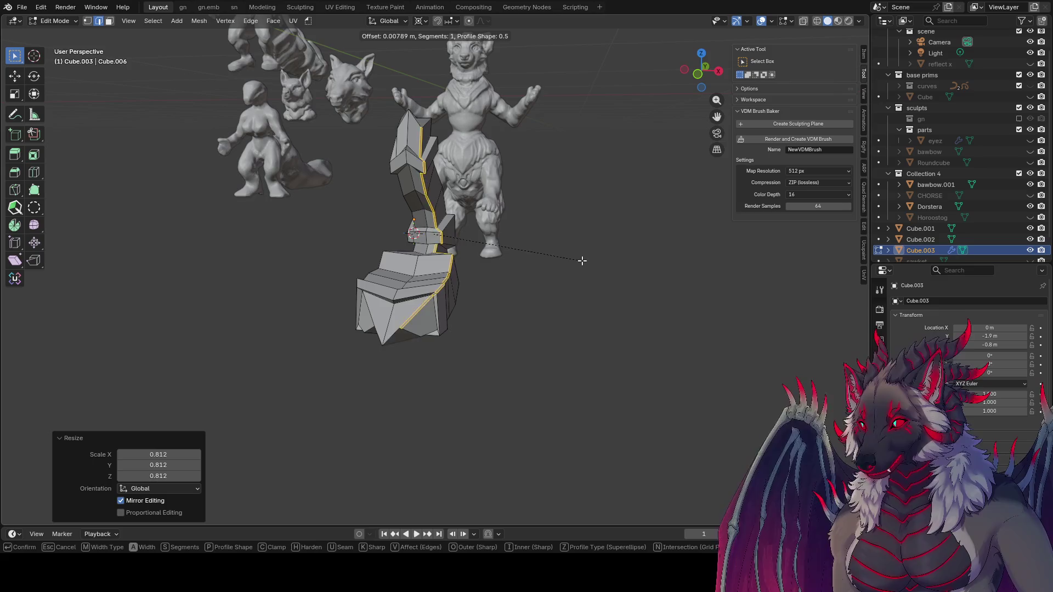
pyautogui.click(587, 260)
pyautogui.press('i')
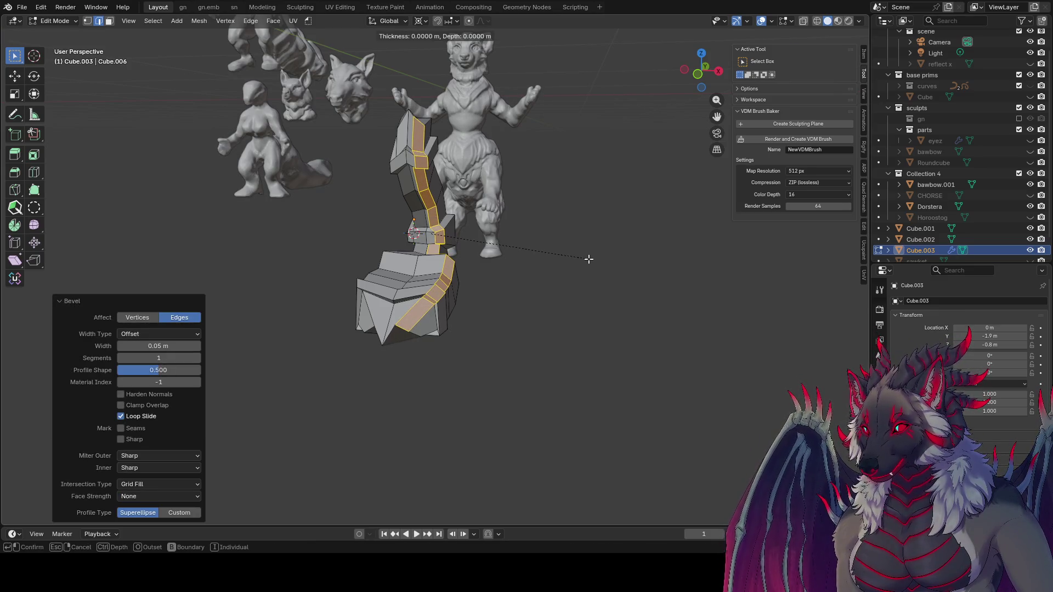
pyautogui.click(597, 256)
pyautogui.moveTo(598, 257)
pyautogui.mouseDown(button='middle')
pyautogui.moveTo(516, 235)
pyautogui.moveTo(458, 239)
pyautogui.mouseUp(button='middle')
# - Smooth the selected vertices, symmetrize the mesh from +X to -X, and return to Object Mode
pyautogui.click(34, 224)
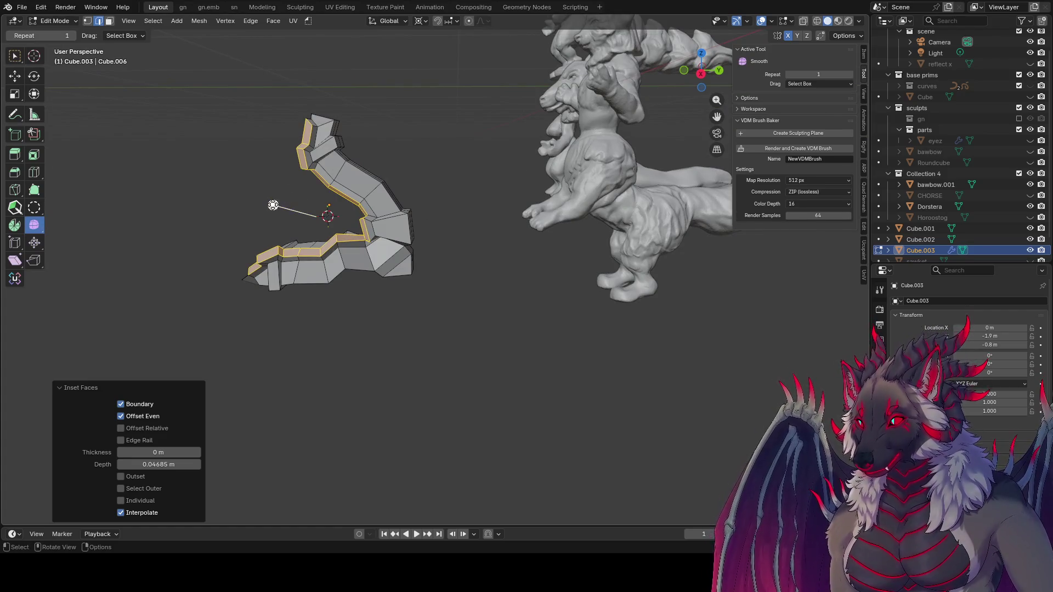
pyautogui.click(273, 205)
pyautogui.press('a')
pyautogui.moveTo(274, 206)
pyautogui.mouseDown(button='middle')
pyautogui.moveTo(448, 207)
pyautogui.moveTo(540, 228)
pyautogui.moveTo(666, 199)
pyautogui.moveTo(522, 251)
pyautogui.moveTo(499, 207)
pyautogui.moveTo(442, 186)
pyautogui.moveTo(429, 241)
pyautogui.mouseUp(button='middle')
pyautogui.hotkey('alt', 'x')
pyautogui.press('Tab')
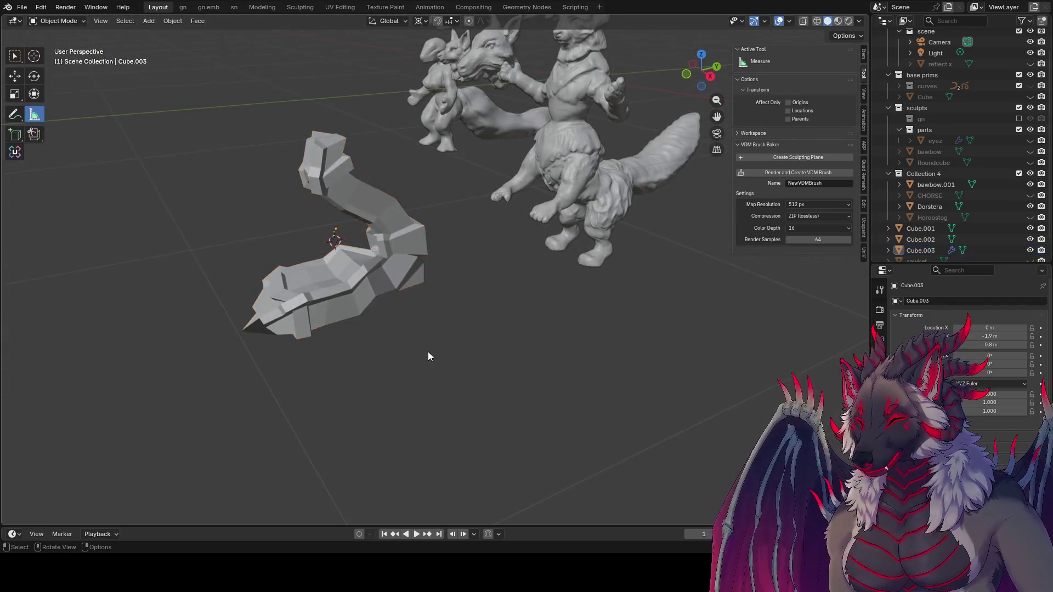
pyautogui.moveTo(429, 356)
pyautogui.mouseDown(button='middle')
pyautogui.moveTo(409, 278)
pyautogui.moveTo(388, 291)
pyautogui.moveTo(414, 276)
pyautogui.moveTo(368, 334)
pyautogui.moveTo(614, 284)
pyautogui.moveTo(532, 259)
pyautogui.moveTo(436, 297)
pyautogui.moveTo(354, 275)
pyautogui.moveTo(431, 282)
pyautogui.mouseUp(button='middle')
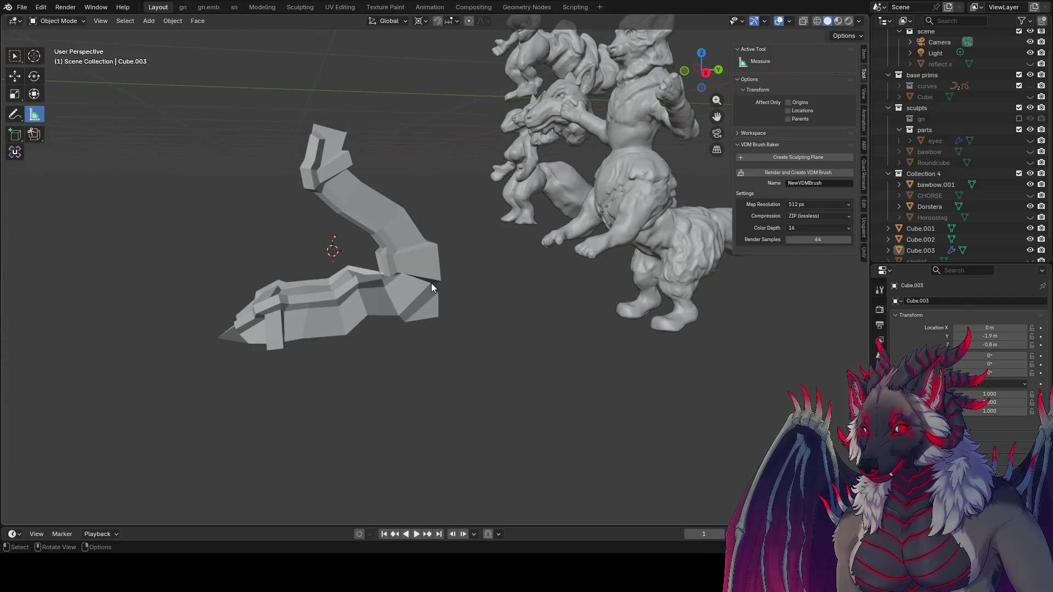
# - Inspect the tail from the right side and several orbit angles, saving 'inspire me.blend'
pyautogui.press('KP_3')
pyautogui.hotkey('ctrl', 's')
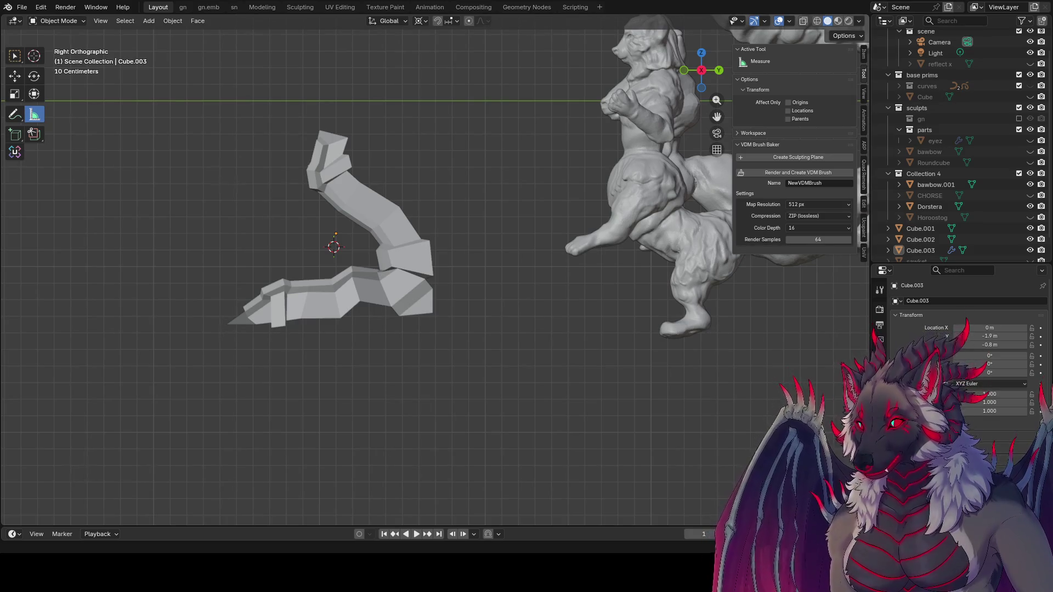
pyautogui.moveTo(428, 411); pyautogui.dragTo(449, 421, button='middle')
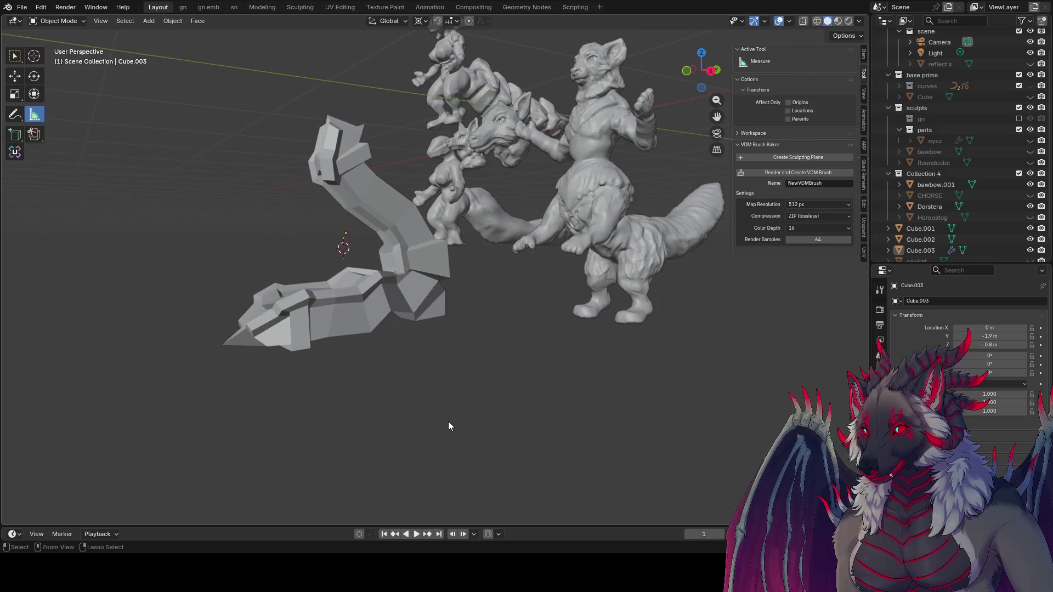
pyautogui.hotkey('ctrl', 's')
pyautogui.moveTo(372, 351); pyautogui.dragTo(453, 419, button='middle')
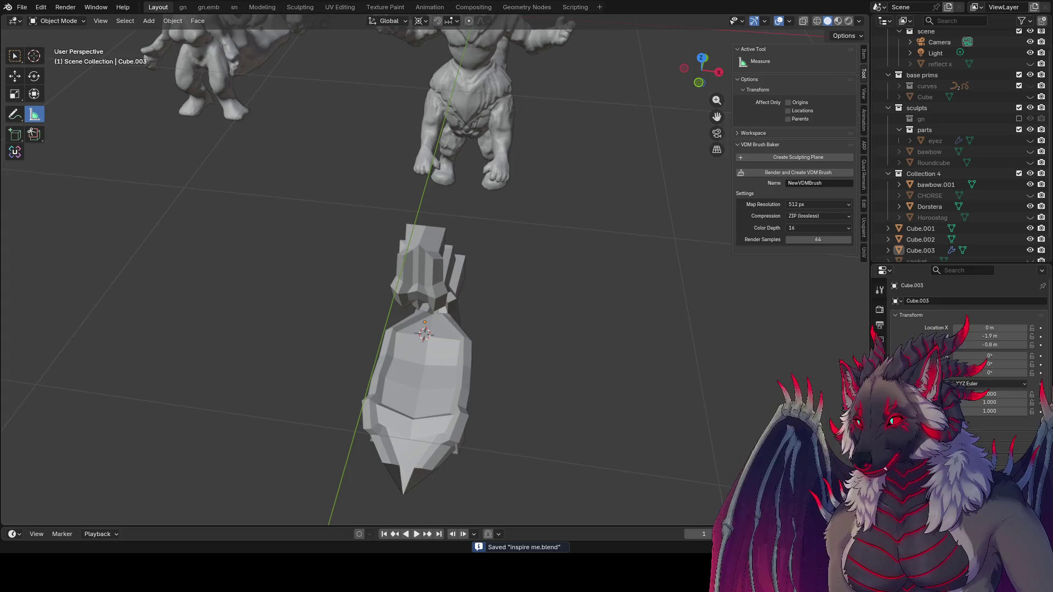
pyautogui.moveTo(482, 335)
pyautogui.mouseDown(button='middle')
pyautogui.moveTo(493, 322)
pyautogui.moveTo(475, 205)
pyautogui.moveTo(534, 229)
pyautogui.mouseUp(button='middle')
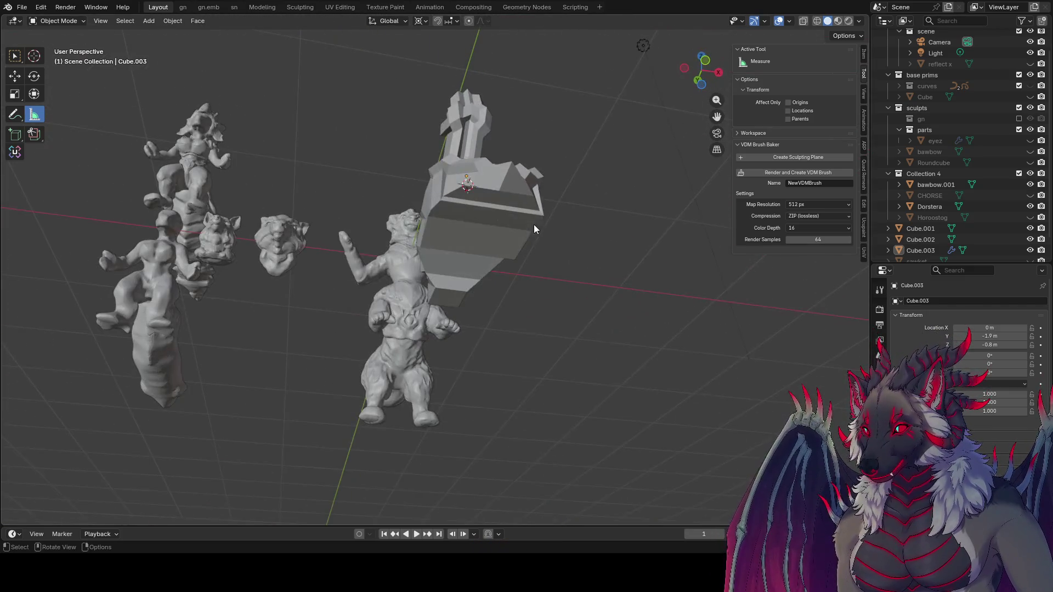
pyautogui.moveTo(671, 294); pyautogui.dragTo(587, 382, button='middle')
# - In Edit Mode, move a vertex and the bottom edge near the tail base, saving the file
pyautogui.press('Tab')
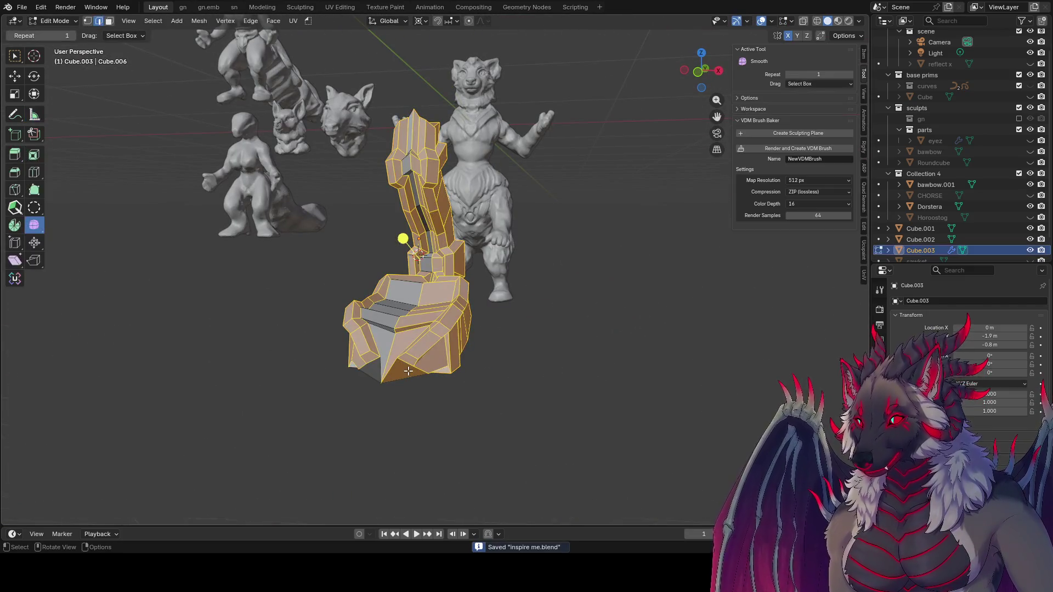
pyautogui.press('1')
pyautogui.click(405, 238)
pyautogui.moveTo(406, 238)
pyautogui.mouseDown(button='middle')
pyautogui.moveTo(387, 433)
pyautogui.moveTo(422, 436)
pyautogui.moveTo(351, 393)
pyautogui.moveTo(390, 422)
pyautogui.moveTo(410, 396)
pyautogui.moveTo(340, 406)
pyautogui.moveTo(336, 351)
pyautogui.moveTo(365, 379)
pyautogui.moveTo(470, 412)
pyautogui.mouseUp(button='middle')
pyautogui.press('g')
pyautogui.click(416, 426)
pyautogui.press('2')
pyautogui.hotkey('ctrl', 's')
pyautogui.press('g')
pyautogui.click(438, 451)
# - Raise the selected base geometry along Z
pyautogui.press('g')
pyautogui.press('z')
pyautogui.click(364, 366)
pyautogui.press('g')
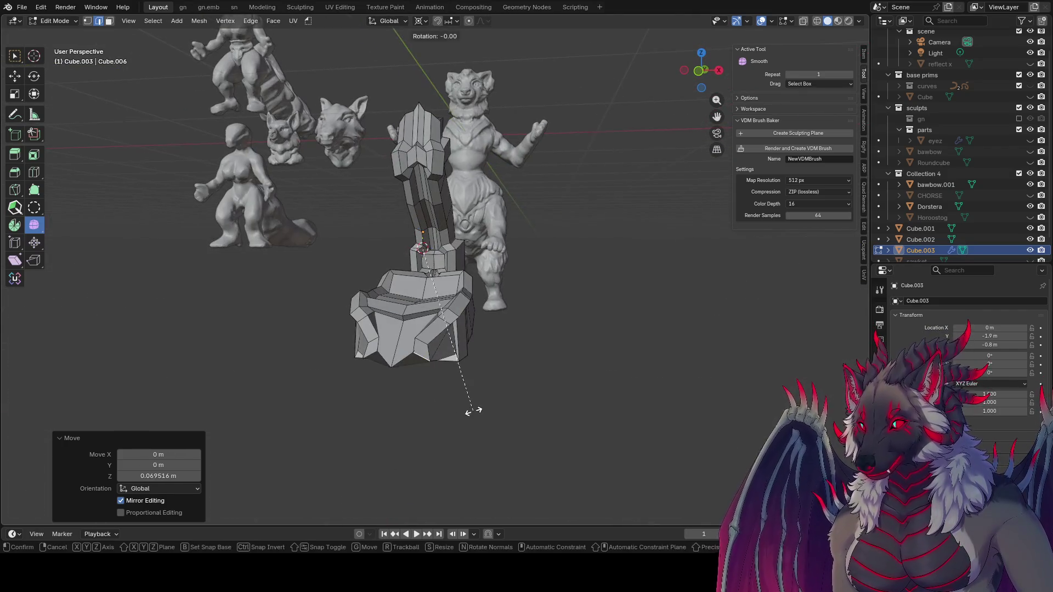
pyautogui.press('x')
pyautogui.press('Escape')
# - With Median Point pivot, rotate the end section 28° about X and flatten it to 0 on Z
pyautogui.click(421, 20)
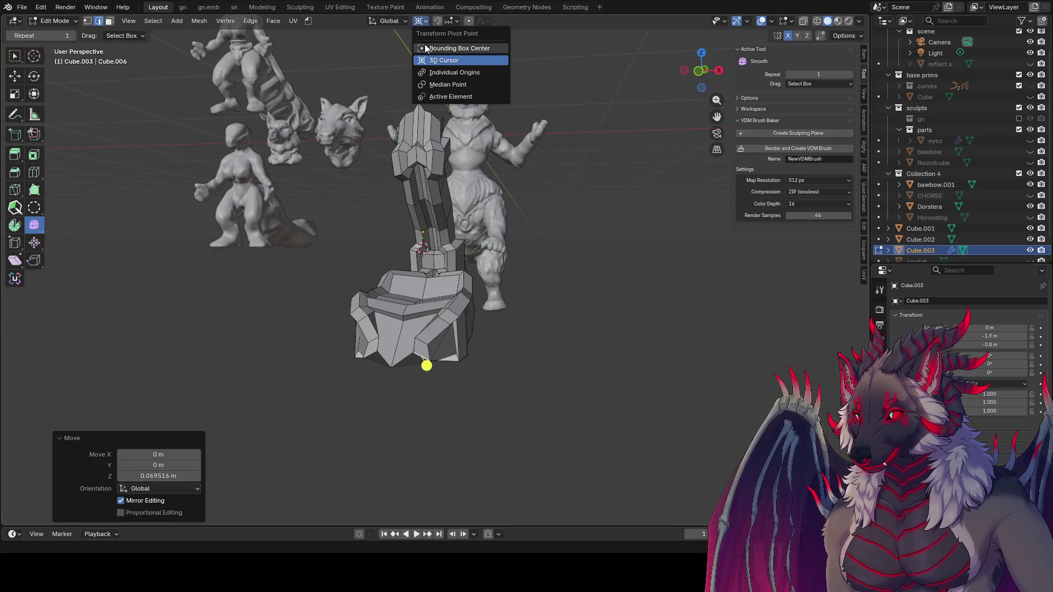
pyautogui.click(449, 84)
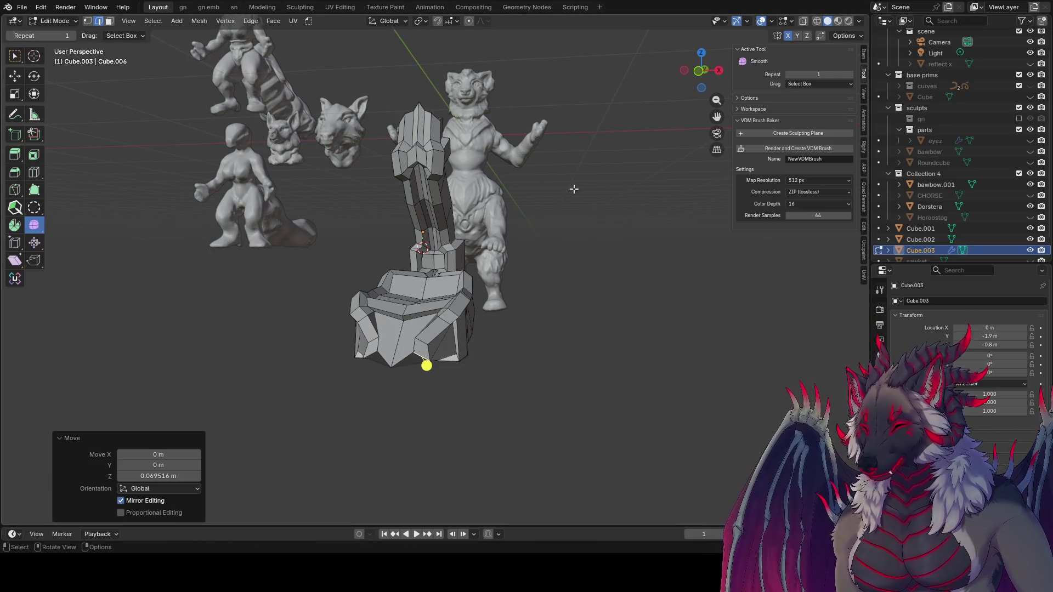
pyautogui.press('r')
pyautogui.press('x')
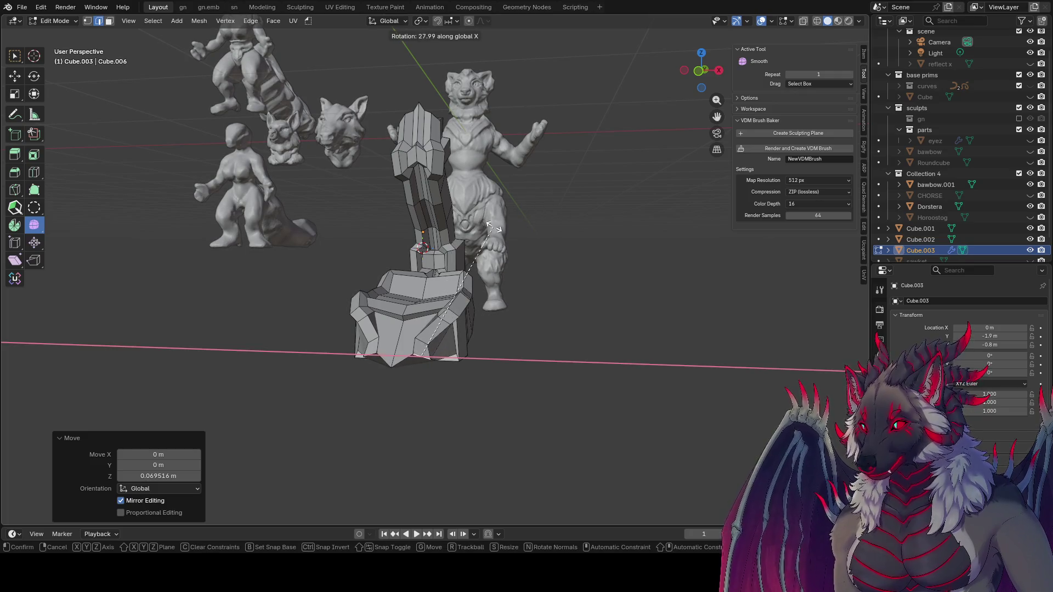
pyautogui.click(496, 229)
pyautogui.press('s')
pyautogui.press('x')
pyautogui.press('0')
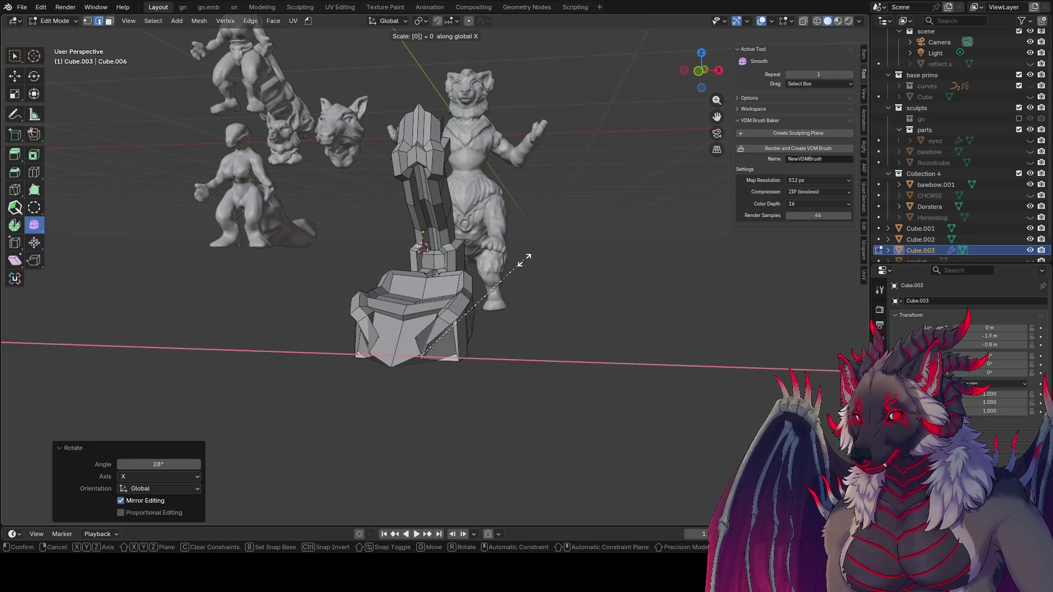
pyautogui.press('y')
pyautogui.press('z')
pyautogui.click(525, 258)
# - Lower the flattened section slightly along Z, return to Object Mode, and save
pyautogui.moveTo(525, 258)
pyautogui.mouseDown(button='middle')
pyautogui.moveTo(341, 378)
pyautogui.moveTo(444, 245)
pyautogui.moveTo(508, 316)
pyautogui.moveTo(461, 176)
pyautogui.moveTo(366, 317)
pyautogui.moveTo(384, 257)
pyautogui.moveTo(351, 296)
pyautogui.moveTo(396, 277)
pyautogui.moveTo(492, 271)
pyautogui.mouseUp(button='middle')
pyautogui.press('g')
pyautogui.press('z')
pyautogui.click(445, 250)
pyautogui.press('Tab')
pyautogui.hotkey('ctrl', 's')
# - Duplicate Cube.003, move the copy along Y beside the creature's legs, and shrink it
pyautogui.press('KP_3')
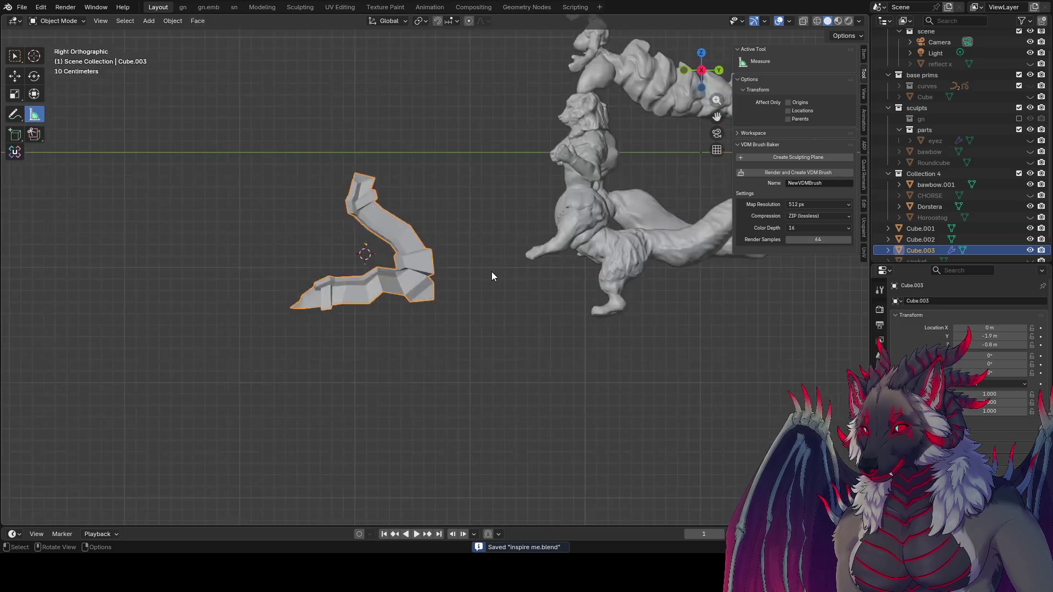
pyautogui.hotkey('shift', 'd')
pyautogui.press('x')
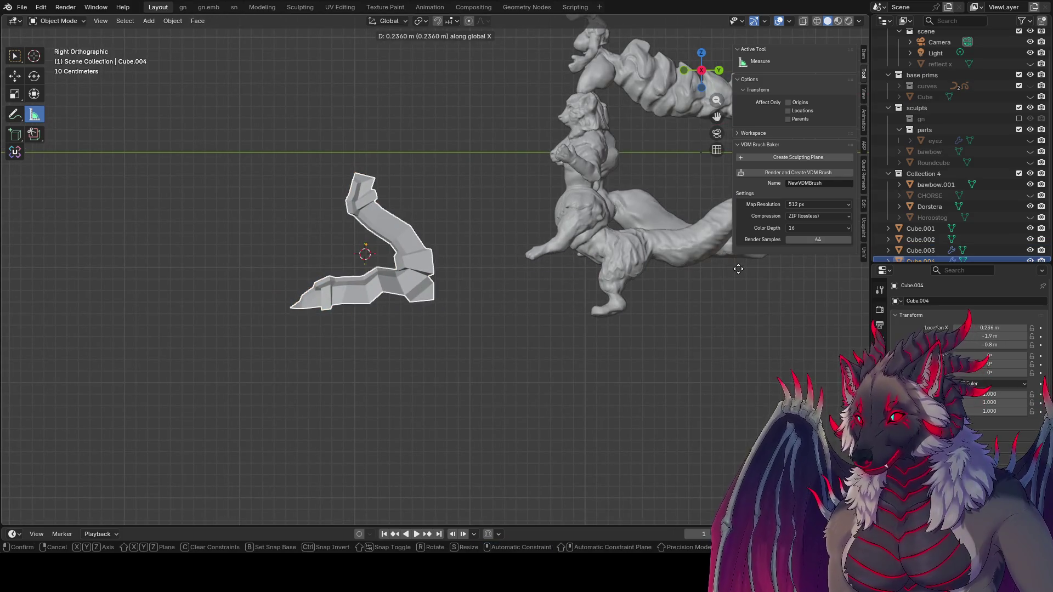
pyautogui.press('y')
pyautogui.click(736, 287)
pyautogui.press('s')
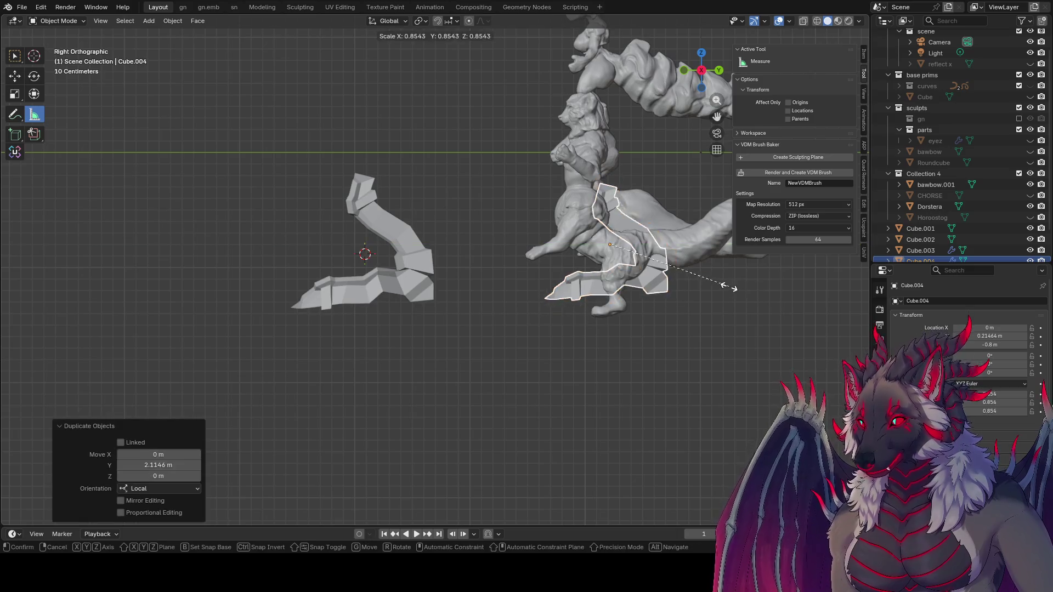
pyautogui.click(729, 287)
# - Alternately scale and lower the copy along Z until it sits at the foot at scale 0.310
pyautogui.press('g')
pyautogui.press('z')
pyautogui.click(701, 296)
pyautogui.press('s')
pyautogui.click(686, 292)
pyautogui.press('g')
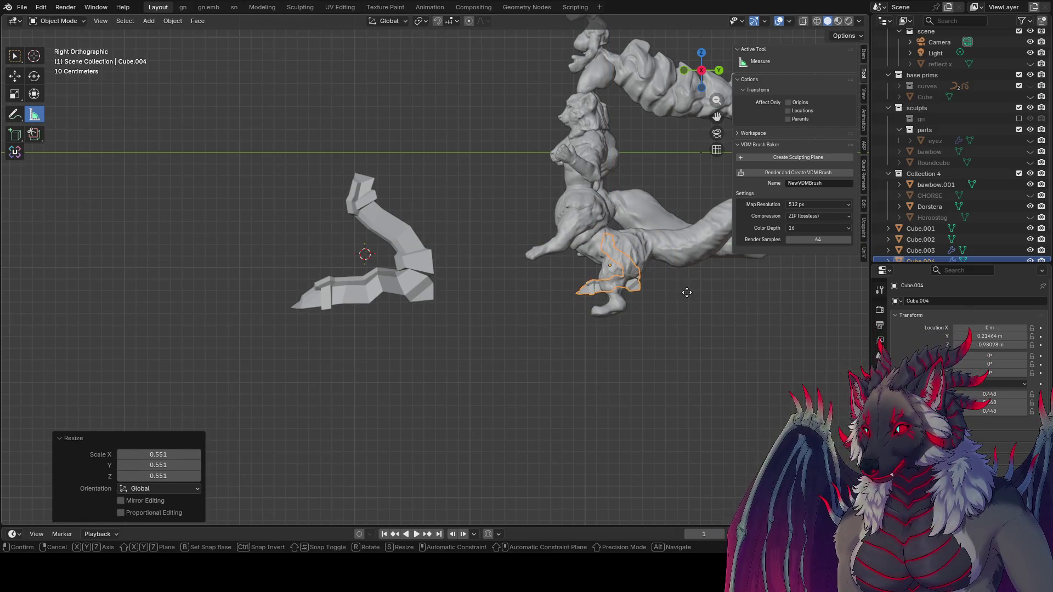
pyautogui.press('z')
pyautogui.click(712, 306)
pyautogui.press('s')
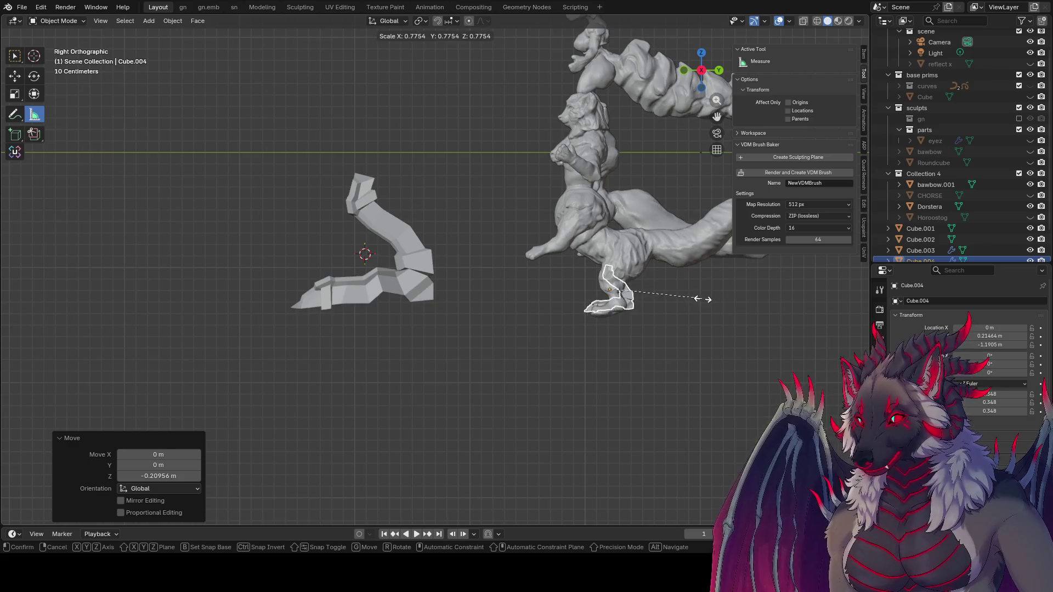
pyautogui.click(702, 299)
pyautogui.press('g')
pyautogui.press('z')
pyautogui.click(689, 305)
pyautogui.moveTo(689, 304)
pyautogui.keyDown('shift'); pyautogui.mouseDown(button='middle')
pyautogui.moveTo(544, 270)
pyautogui.moveTo(554, 296)
pyautogui.moveTo(623, 306)
pyautogui.moveTo(551, 294)
pyautogui.moveTo(603, 274)
pyautogui.mouseUp(button='middle'); pyautogui.keyUp('shift')
pyautogui.scroll(3, 545, 270)
# - Give the leg piece a Mirror modifier around reflect x and move it above Subdivision
pyautogui.click(879, 417)
pyautogui.hotkey('ctrl', 's')
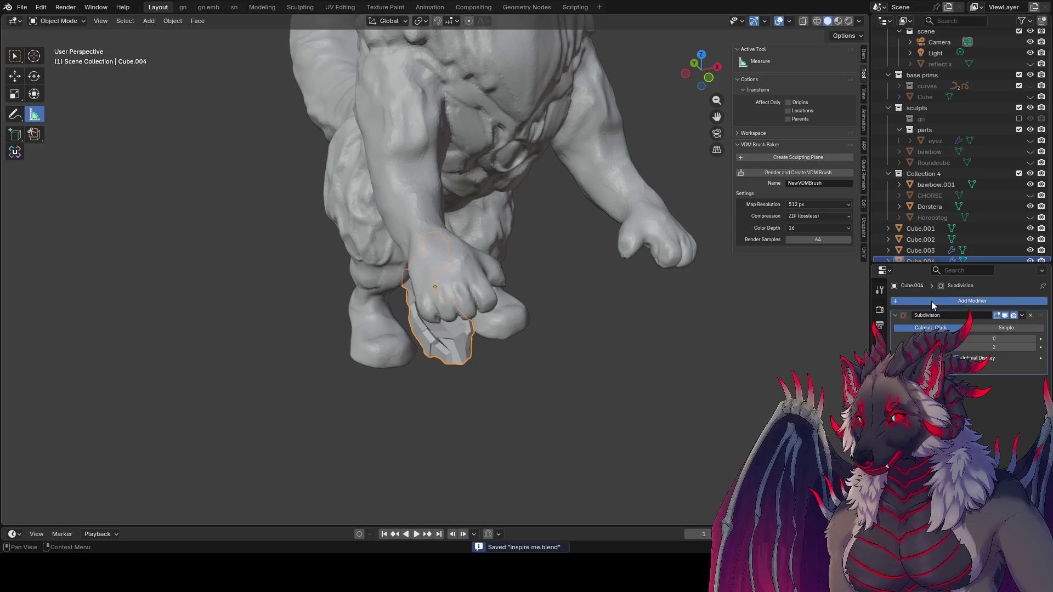
pyautogui.click(931, 301)
pyautogui.click(987, 433)
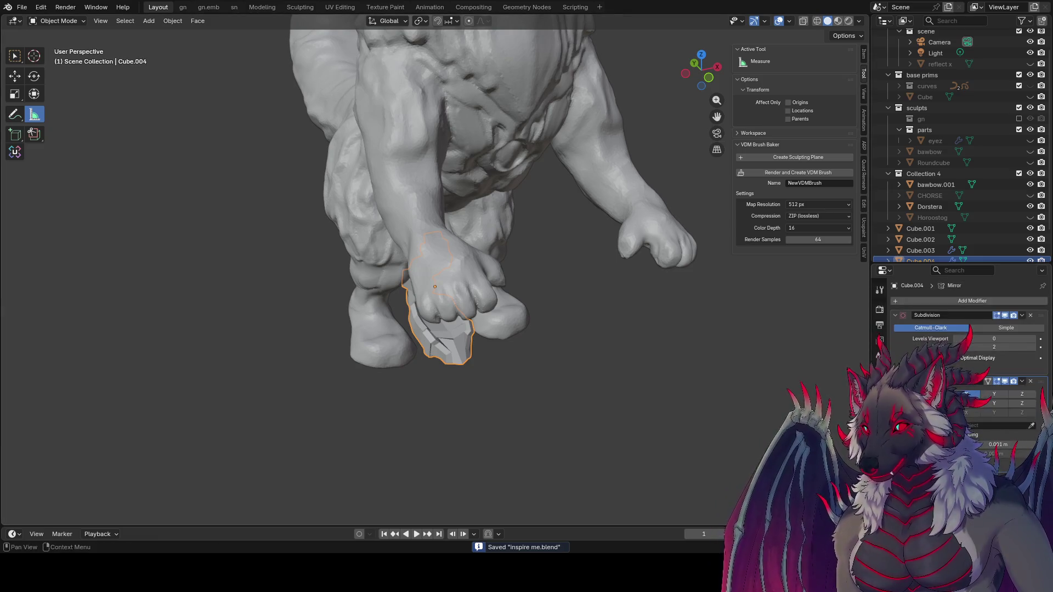
pyautogui.click(990, 425)
pyautogui.click(987, 455)
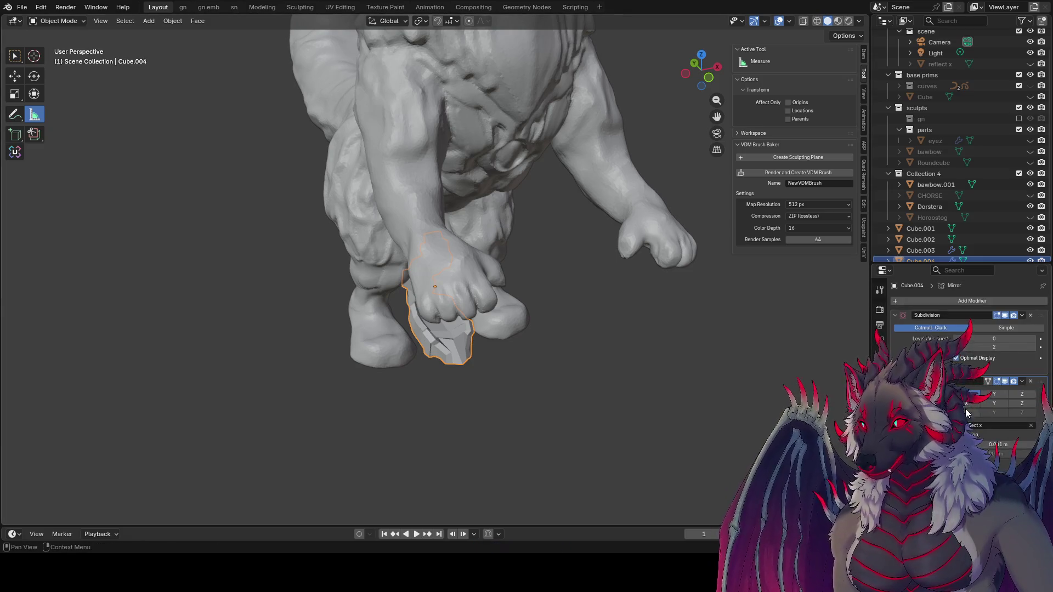
pyautogui.click(1022, 381)
pyautogui.click(1031, 425)
# - Shift the leg piece 0.2 m along X, widen it to 1.1 on X and raise it slightly
pyautogui.moveTo(656, 320)
pyautogui.mouseDown(button='middle')
pyautogui.moveTo(615, 308)
pyautogui.moveTo(666, 354)
pyautogui.moveTo(528, 284)
pyautogui.moveTo(462, 272)
pyautogui.moveTo(447, 246)
pyautogui.moveTo(573, 239)
pyautogui.moveTo(607, 295)
pyautogui.moveTo(515, 247)
pyautogui.moveTo(525, 264)
pyautogui.moveTo(624, 285)
pyautogui.moveTo(604, 281)
pyautogui.moveTo(736, 268)
pyautogui.moveTo(9, 243)
pyautogui.moveTo(92, 248)
pyautogui.moveTo(485, 376)
pyautogui.moveTo(696, 407)
pyautogui.moveTo(647, 420)
pyautogui.moveTo(580, 367)
pyautogui.moveTo(422, 340)
pyautogui.mouseUp(button='middle')
pyautogui.press('g')
pyautogui.press('x')
pyautogui.press('Return')
pyautogui.write('sx')
pyautogui.write('1.1')
pyautogui.press('Return')
pyautogui.press('s')
pyautogui.press('g')
pyautogui.press('z')
pyautogui.click(518, 257)
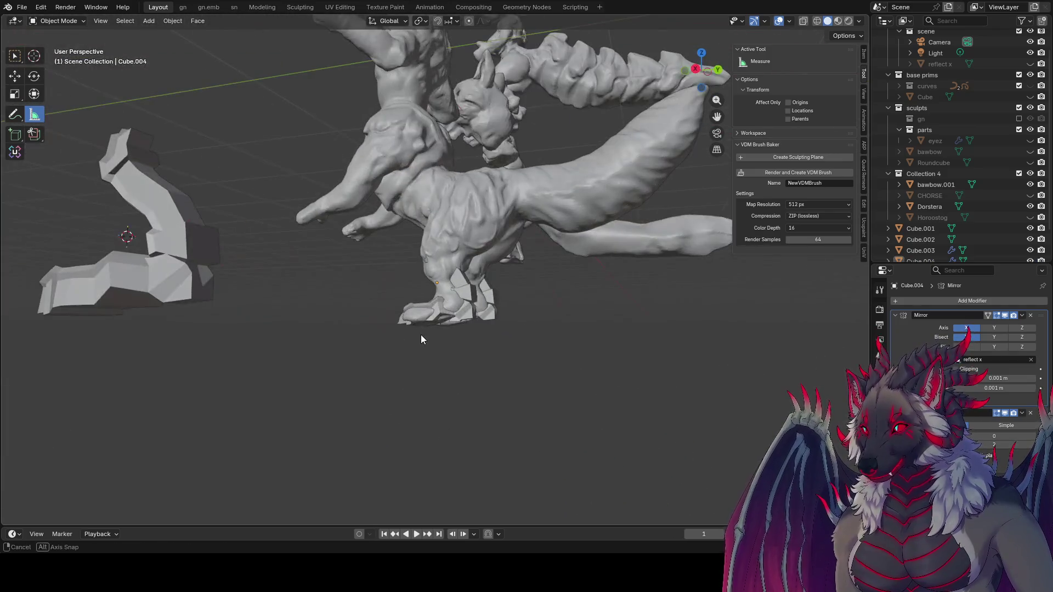
pyautogui.moveTo(317, 421); pyautogui.dragTo(330, 424, button='middle')
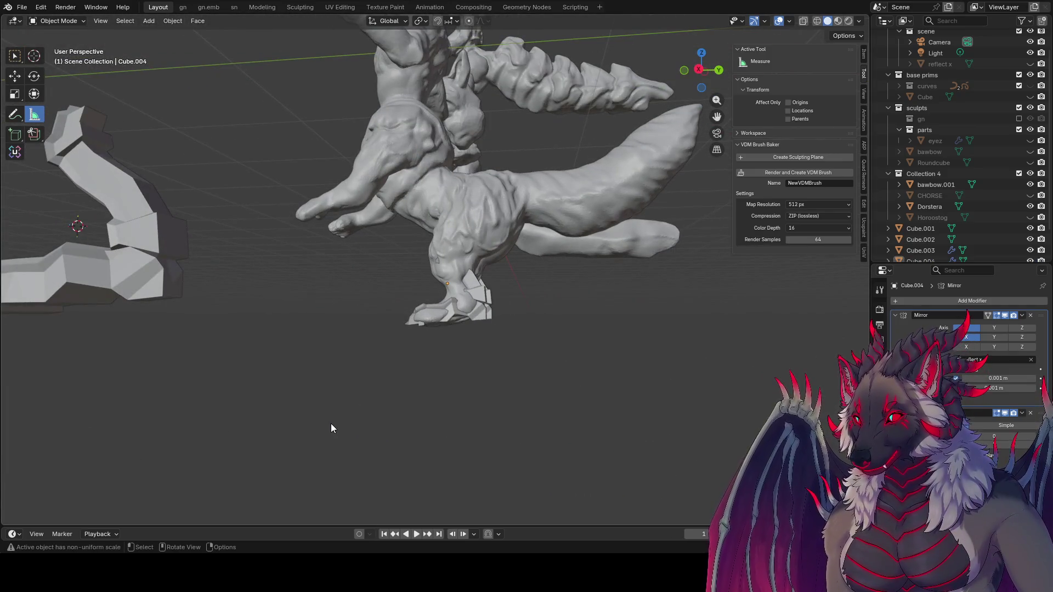
pyautogui.press('KP_1')
pyautogui.press('KP_3')
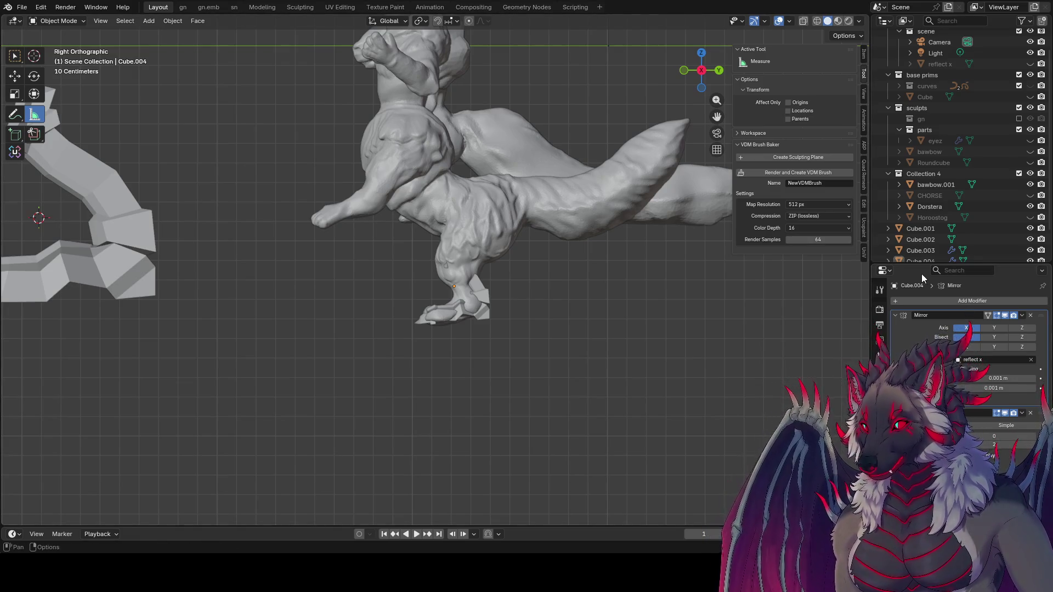
pyautogui.moveTo(730, 288)
pyautogui.mouseDown(button='middle')
pyautogui.moveTo(565, 294)
pyautogui.moveTo(435, 268)
pyautogui.moveTo(380, 301)
pyautogui.mouseUp(button='middle')
pyautogui.scroll(5, 558, 297)
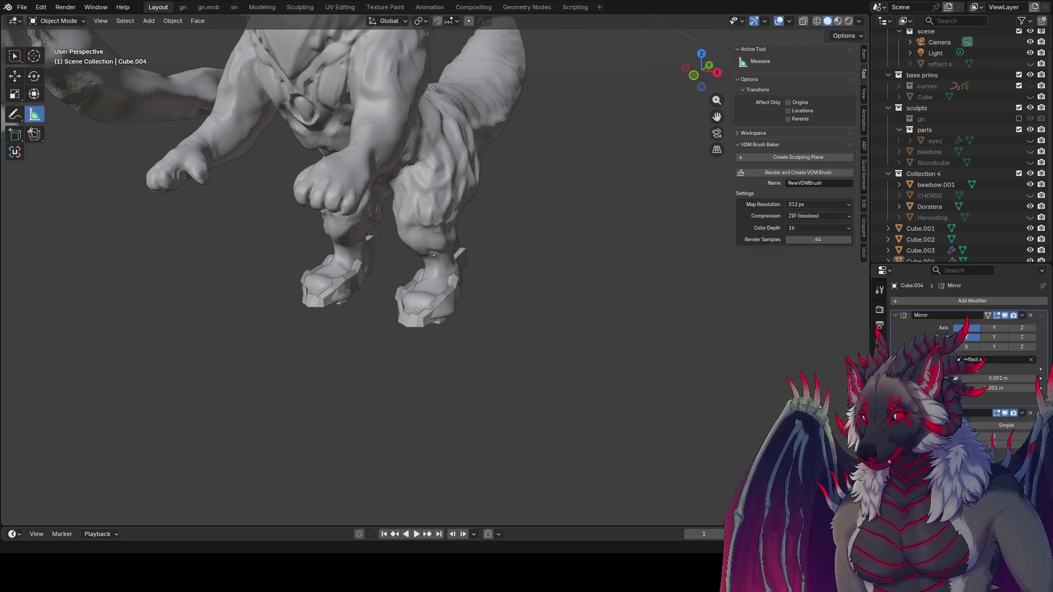
pyautogui.moveTo(384, 220); pyautogui.dragTo(348, 253, button='middle')
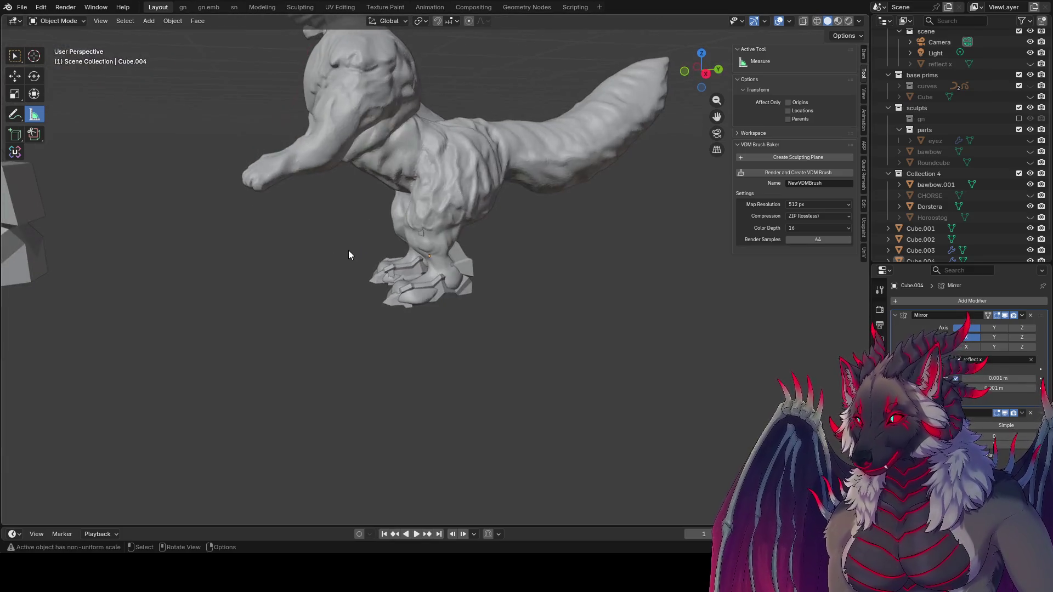
pyautogui.press('KP_1')
pyautogui.press('KP_3')
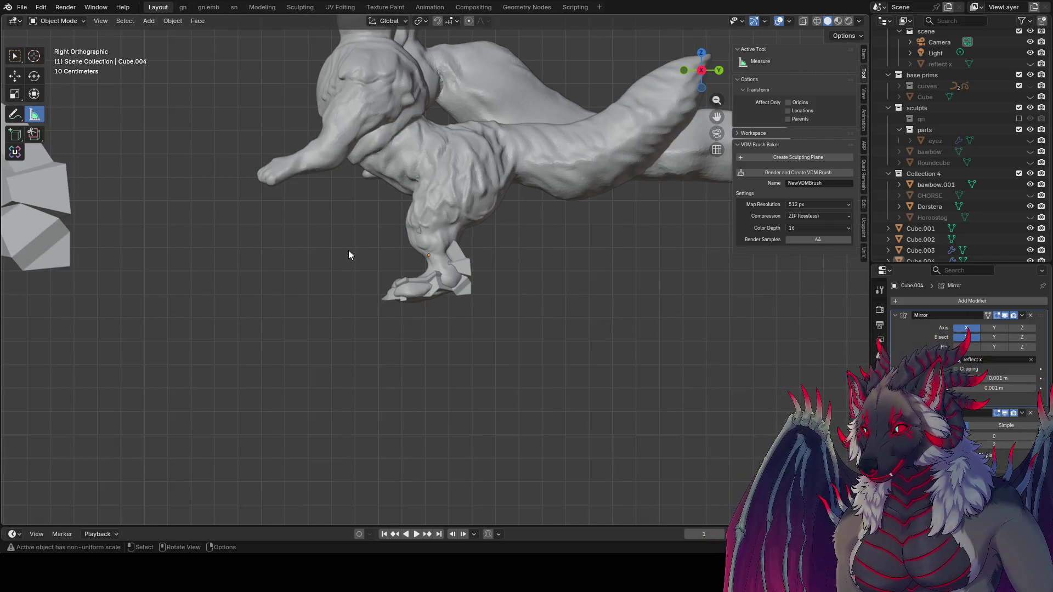
pyautogui.scroll(-3, 349, 254)
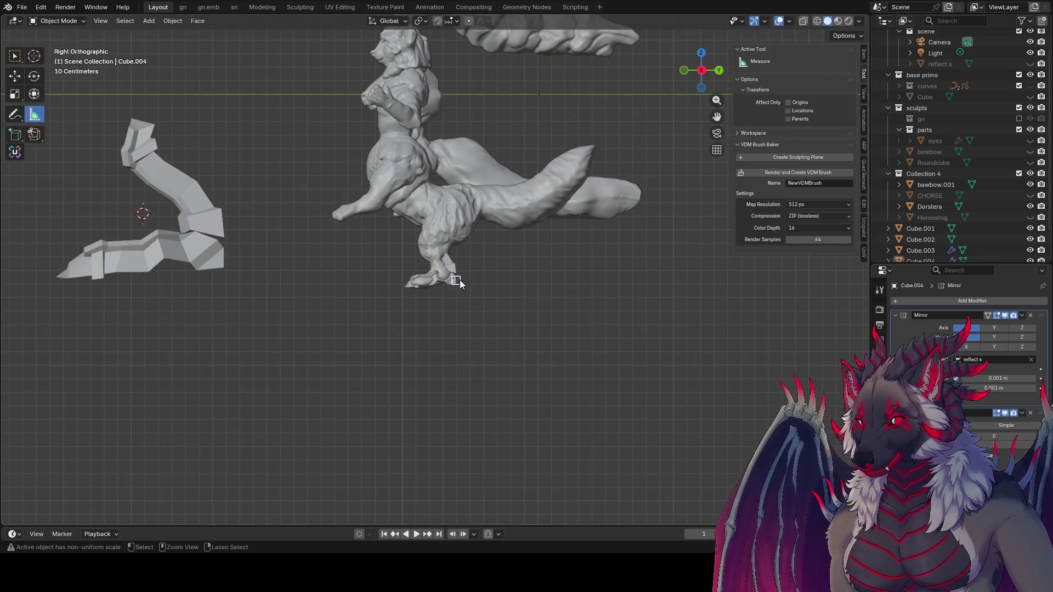
pyautogui.hotkey('ctrl', 's')
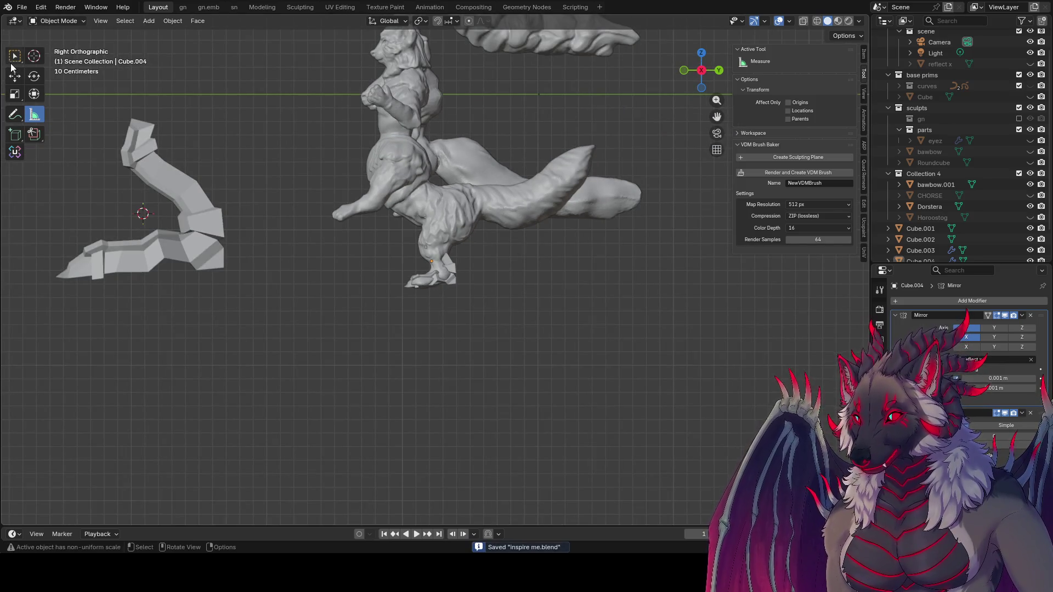
pyautogui.click(13, 59)
pyautogui.click(463, 267)
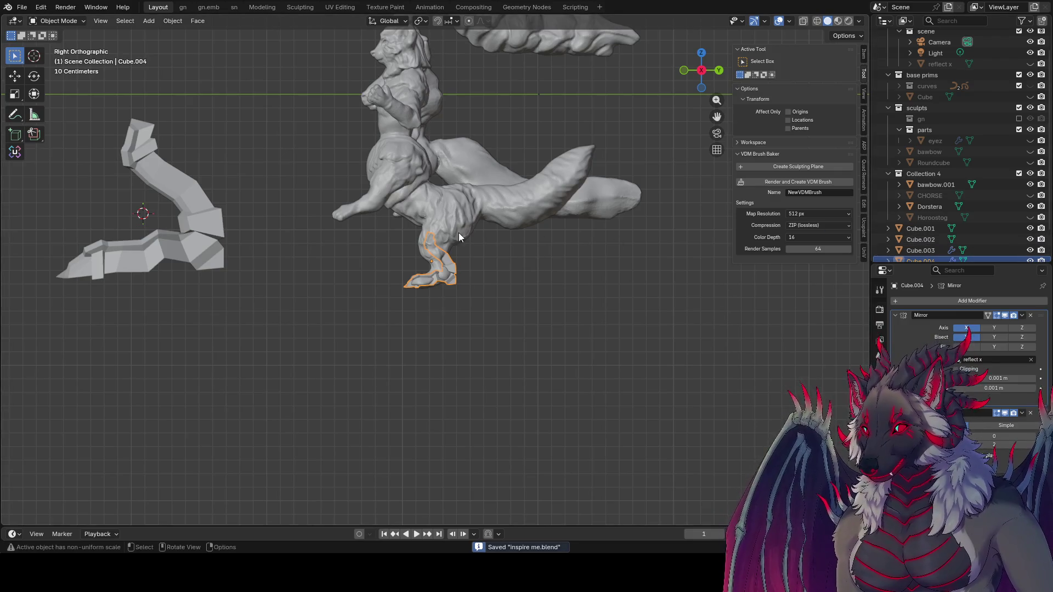
# - Enlarge the leg piece and raise it vertically, then reselect it
pyautogui.moveTo(459, 233); pyautogui.dragTo(479, 247, button='middle')
pyautogui.press('s')
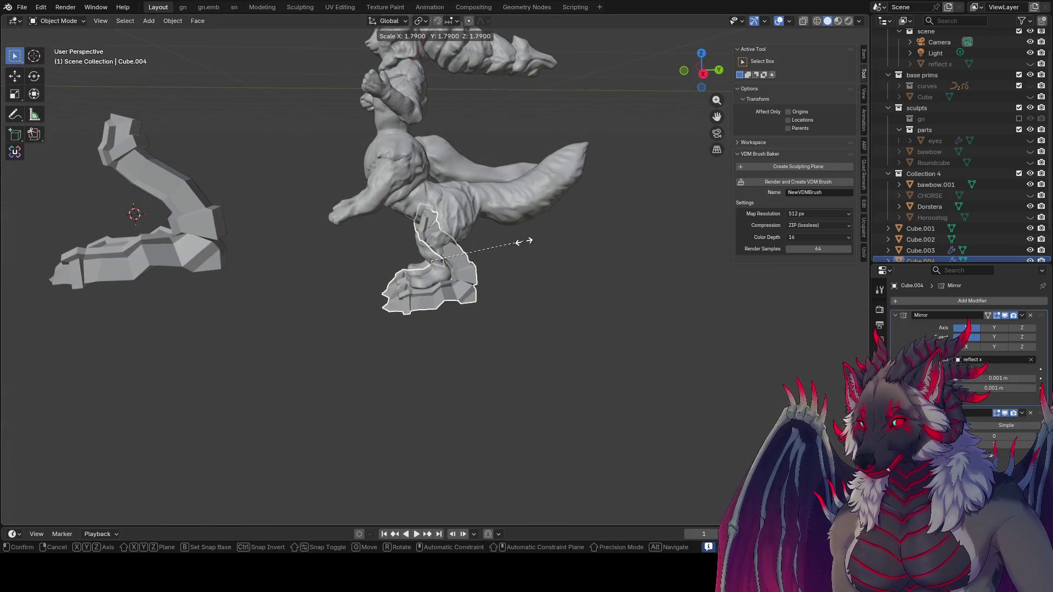
pyautogui.click(500, 244)
pyautogui.press('g')
pyautogui.press('z')
pyautogui.click(501, 231)
pyautogui.moveTo(502, 232)
pyautogui.mouseDown(button='middle')
pyautogui.moveTo(567, 284)
pyautogui.moveTo(849, 225)
pyautogui.moveTo(218, 238)
pyautogui.moveTo(80, 324)
pyautogui.mouseUp(button='middle')
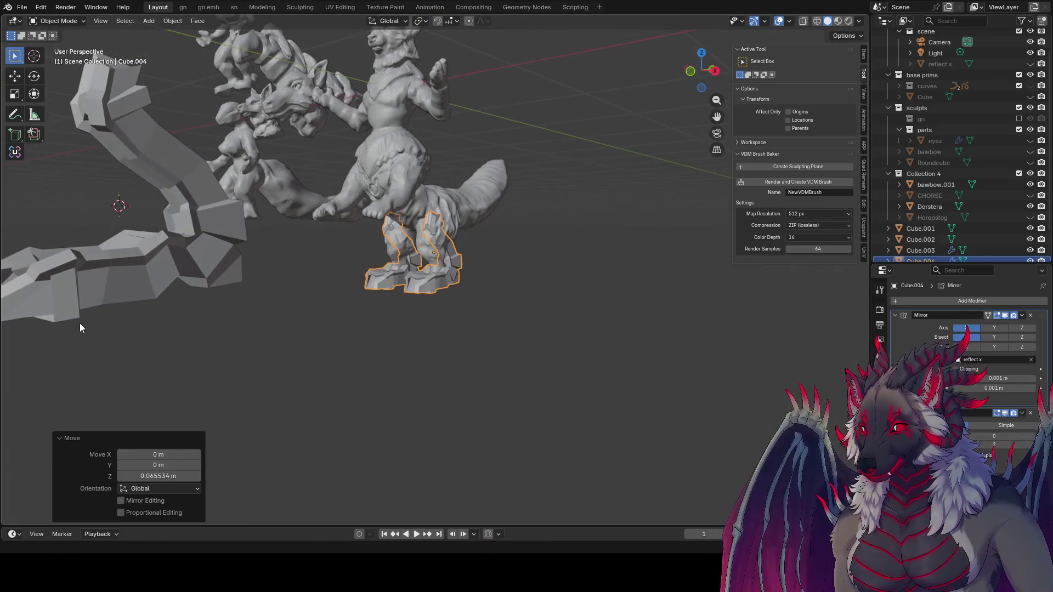
pyautogui.click(470, 340)
pyautogui.moveTo(470, 339)
pyautogui.mouseDown(button='middle')
pyautogui.moveTo(370, 300)
pyautogui.moveTo(157, 261)
pyautogui.moveTo(56, 265)
pyautogui.moveTo(808, 311)
pyautogui.moveTo(469, 254)
pyautogui.moveTo(405, 261)
pyautogui.moveTo(450, 212)
pyautogui.moveTo(372, 219)
pyautogui.mouseUp(button='middle')
pyautogui.click(405, 225)
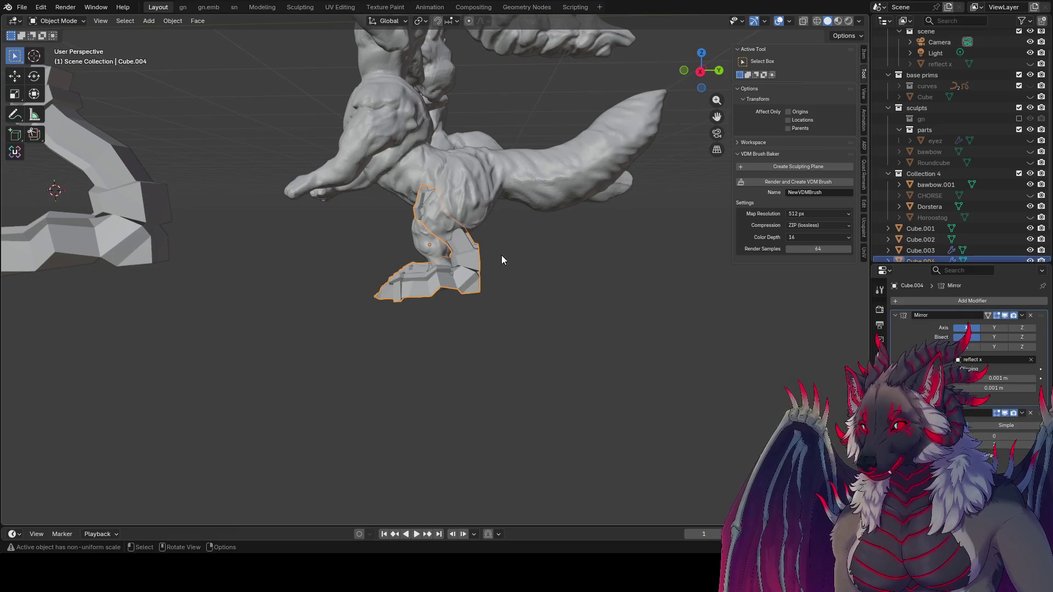
# - Shift the leg piece 0.1 m back along Y, undo the last leg move and save
pyautogui.press('g')
pyautogui.press('x')
pyautogui.press('x')
pyautogui.press('y')
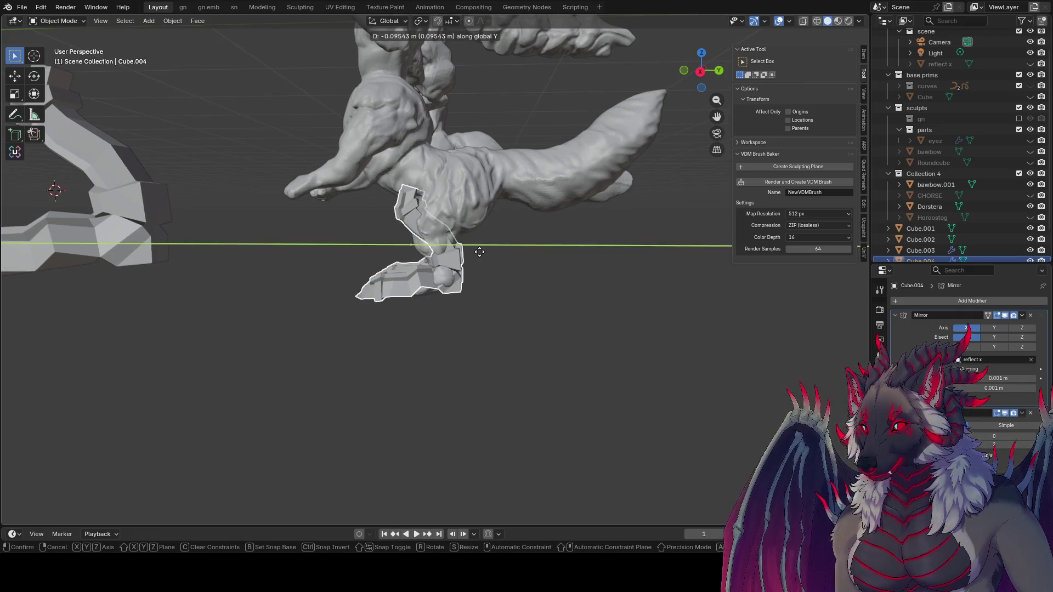
pyautogui.click(498, 249)
pyautogui.press('r')
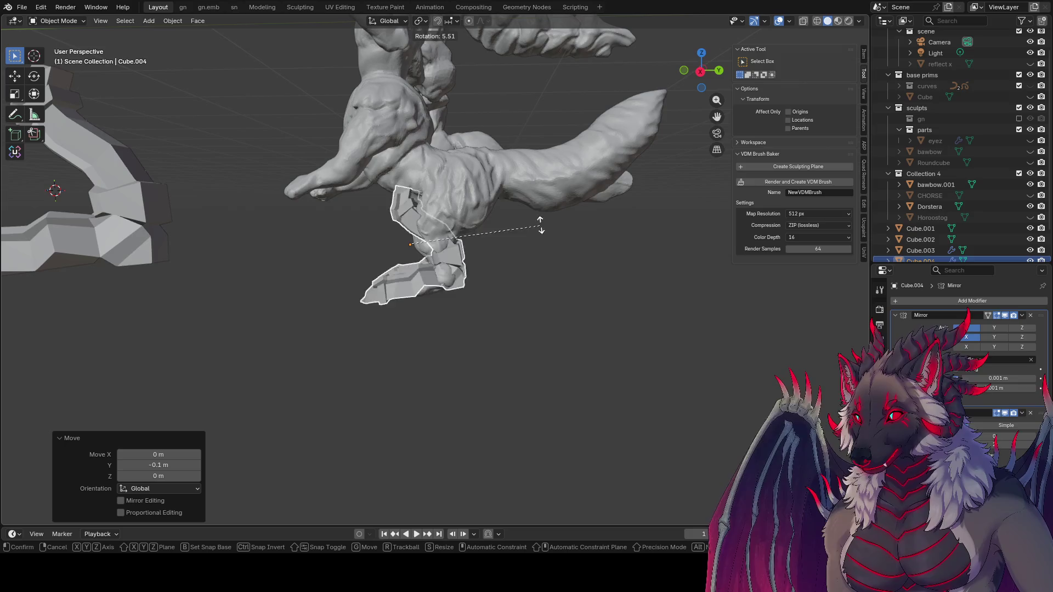
pyautogui.press('Escape')
pyautogui.moveTo(531, 205)
pyautogui.mouseDown(button='middle')
pyautogui.moveTo(655, 200)
pyautogui.moveTo(512, 222)
pyautogui.mouseUp(button='middle')
pyautogui.press('s')
pyautogui.press('Escape')
pyautogui.hotkey('ctrl', 'z')
pyautogui.hotkey('ctrl', 'z')
pyautogui.hotkey('ctrl', 'z')
pyautogui.hotkey('ctrl', 'z')
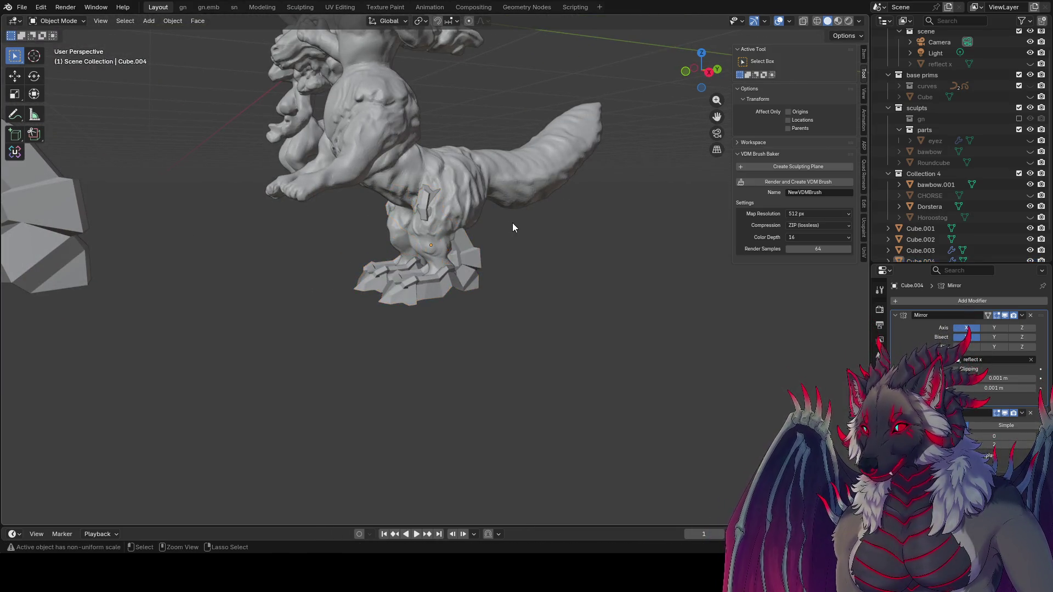
pyautogui.moveTo(512, 222)
pyautogui.mouseDown(button='middle')
pyautogui.moveTo(575, 348)
pyautogui.moveTo(396, 238)
pyautogui.moveTo(375, 269)
pyautogui.moveTo(489, 271)
pyautogui.moveTo(455, 259)
pyautogui.mouseUp(button='middle')
pyautogui.hotkey('ctrl', 's')
# - From a front view, select the lower-leg pieces and nudge them upward along Z
pyautogui.scroll(-3, 456, 259)
pyautogui.moveTo(547, 296)
pyautogui.mouseDown(button='middle')
pyautogui.moveTo(656, 328)
pyautogui.moveTo(551, 354)
pyautogui.mouseUp(button='middle')
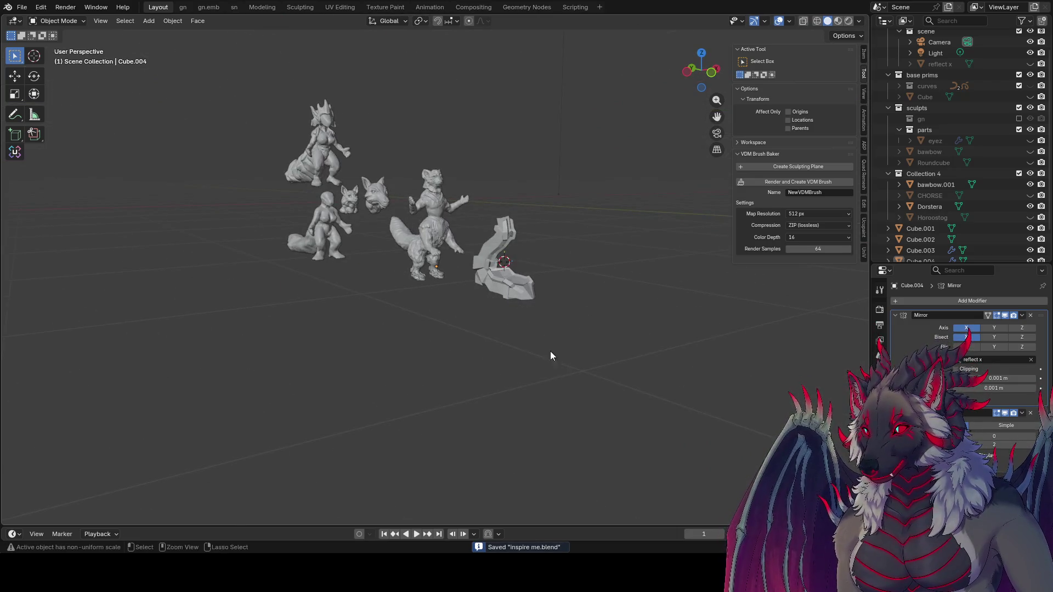
pyautogui.scroll(5, 493, 274)
pyautogui.moveTo(453, 216)
pyautogui.mouseDown(button='middle')
pyautogui.moveTo(407, 185)
pyautogui.moveTo(475, 331)
pyautogui.mouseUp(button='middle')
pyautogui.click(455, 281)
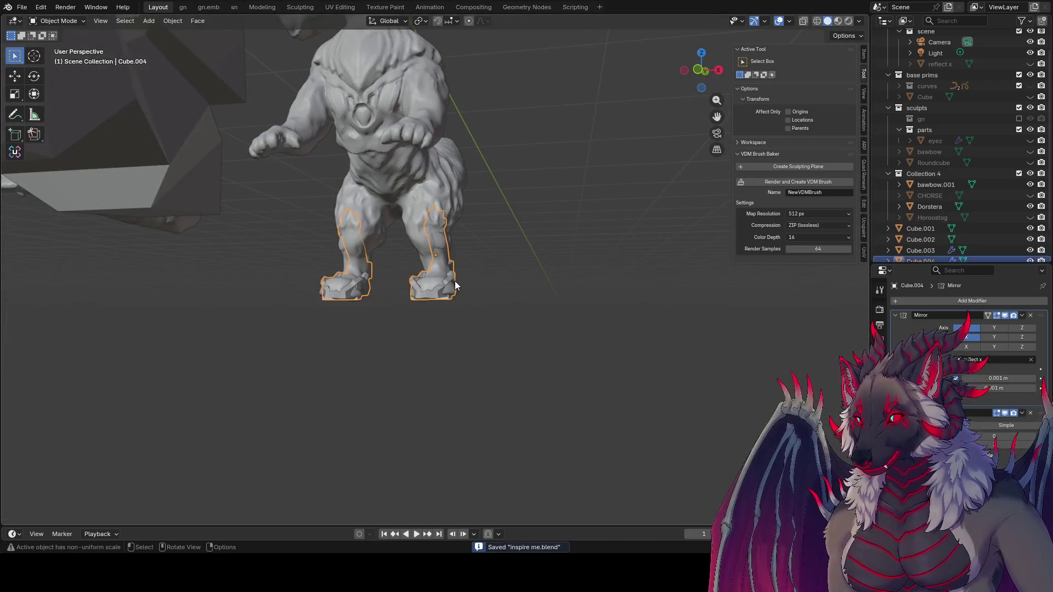
pyautogui.press('s')
pyautogui.press('z')
pyautogui.press('Escape')
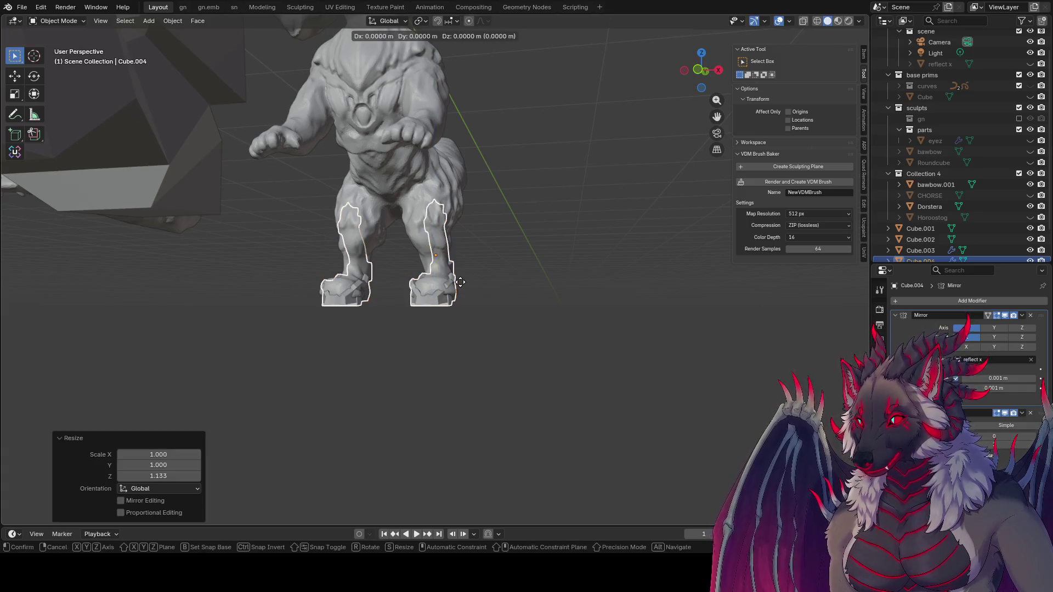
pyautogui.press('g')
pyautogui.press('z')
pyautogui.press('Return')
# - Scale the legs to 0.716 along Z, lower them onto the feet and save
pyautogui.moveTo(464, 285)
pyautogui.mouseDown(button='middle')
pyautogui.moveTo(358, 292)
pyautogui.moveTo(579, 307)
pyautogui.mouseUp(button='middle')
pyautogui.press('s')
pyautogui.press('z')
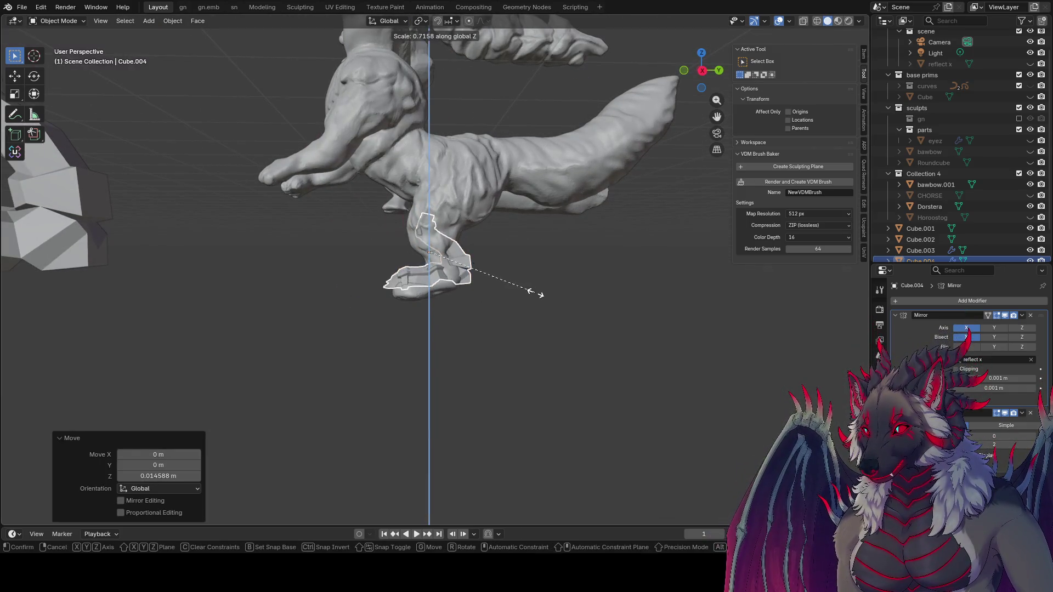
pyautogui.click(535, 294)
pyautogui.press('g')
pyautogui.press('z')
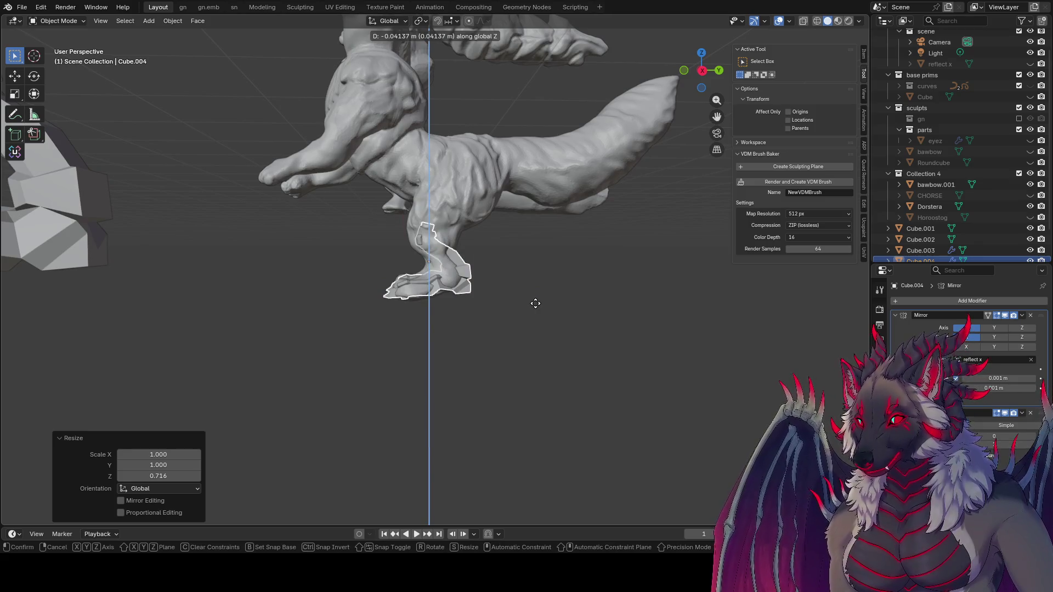
pyautogui.click(535, 304)
pyautogui.moveTo(535, 304); pyautogui.dragTo(512, 290, button='middle')
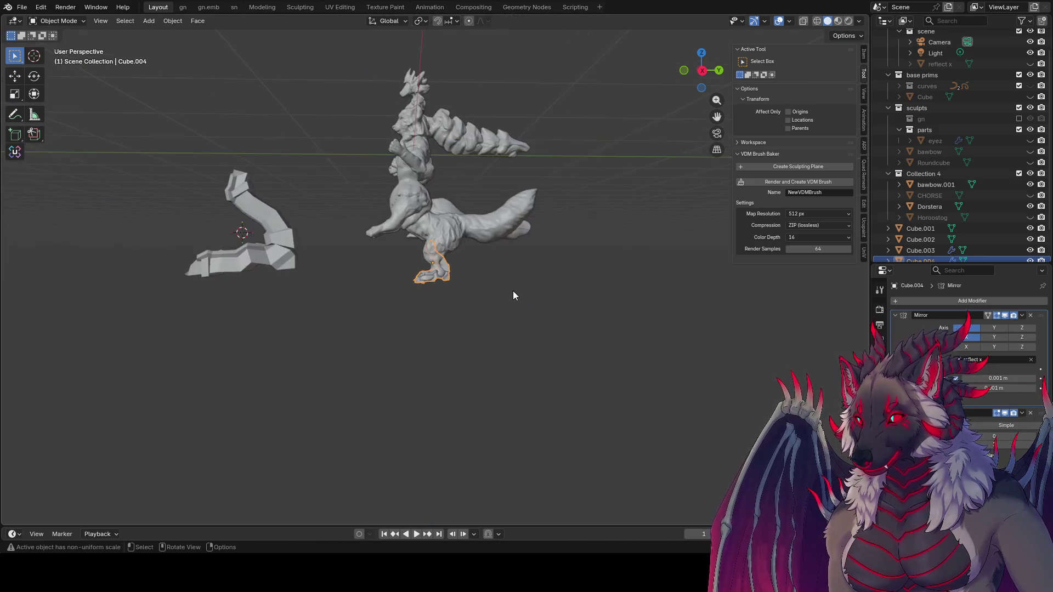
pyautogui.hotkey('ctrl', 's')
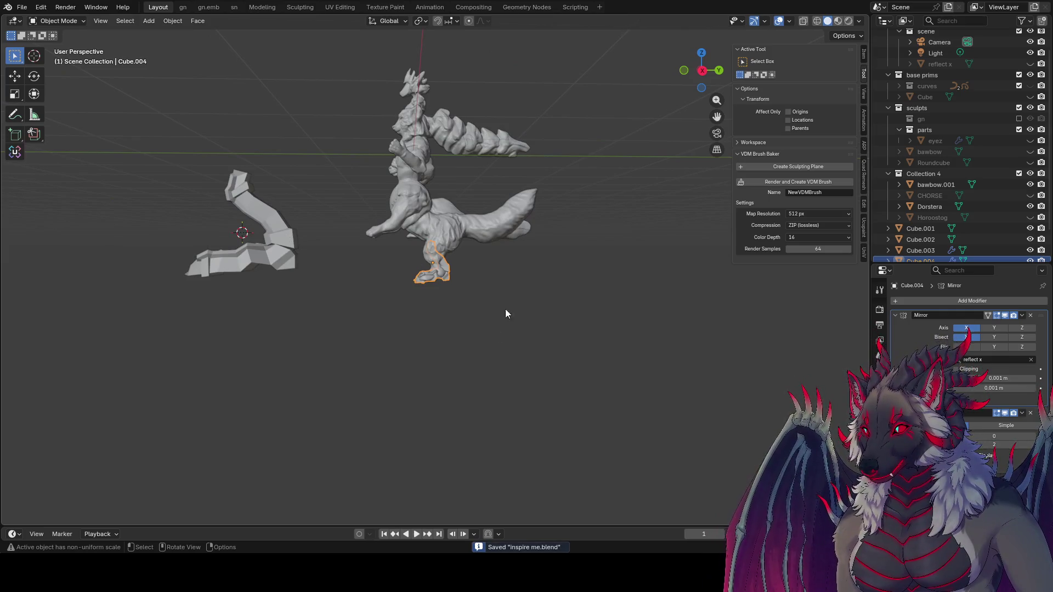
# - Duplicate the bent blocky shape and place the copy beside it along Y
pyautogui.click(281, 239)
pyautogui.keyDown('shift'); pyautogui.moveTo(282, 240); pyautogui.dragTo(413, 252, button='middle'); pyautogui.keyUp('shift')
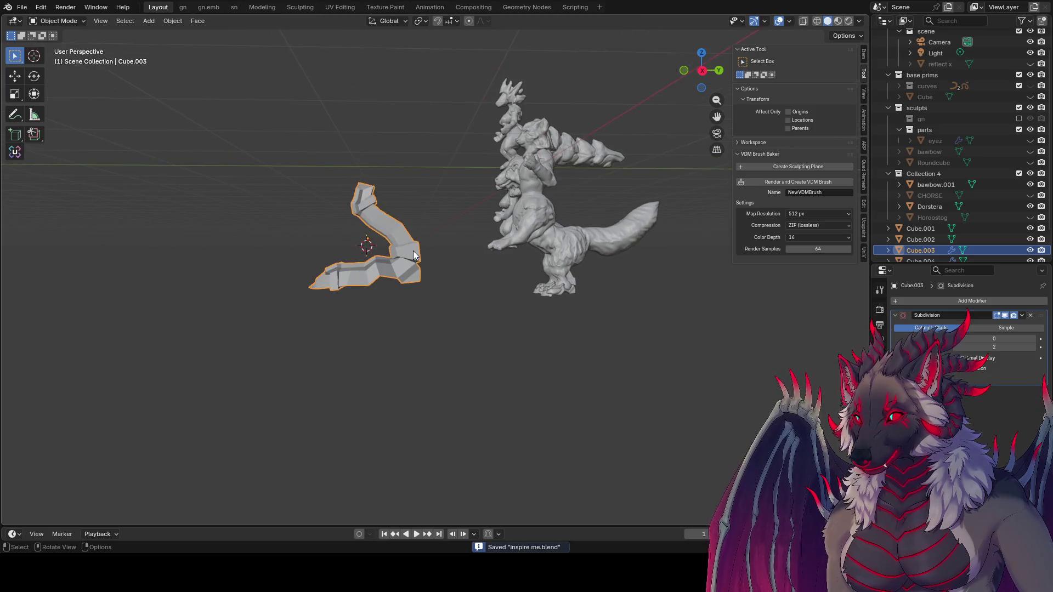
pyautogui.hotkey('shift', 'd')
pyautogui.press('x')
pyautogui.press('y')
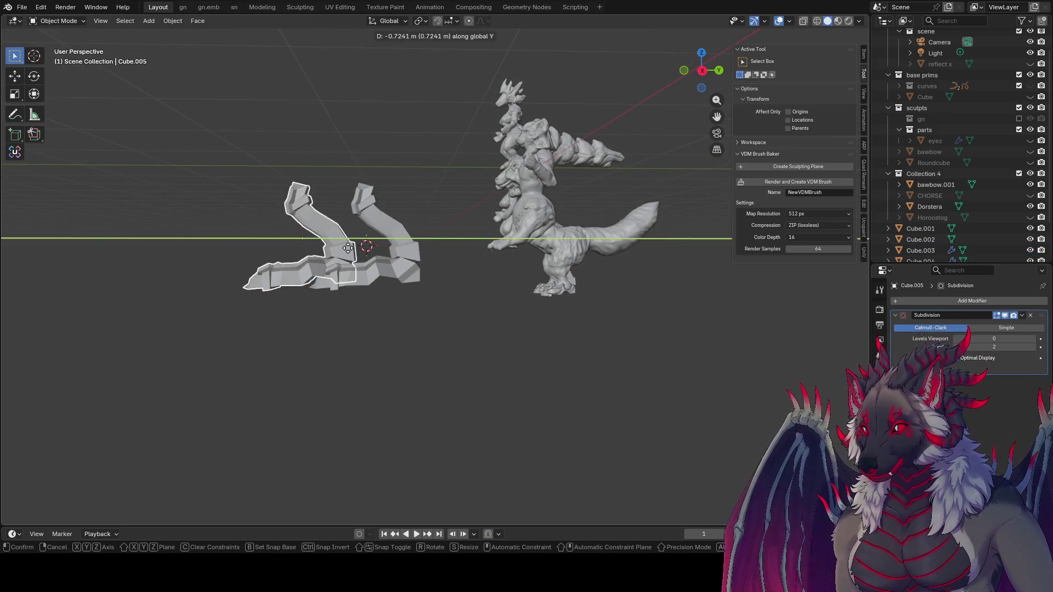
pyautogui.click(264, 257)
pyautogui.hotkey('ctrl', 's')
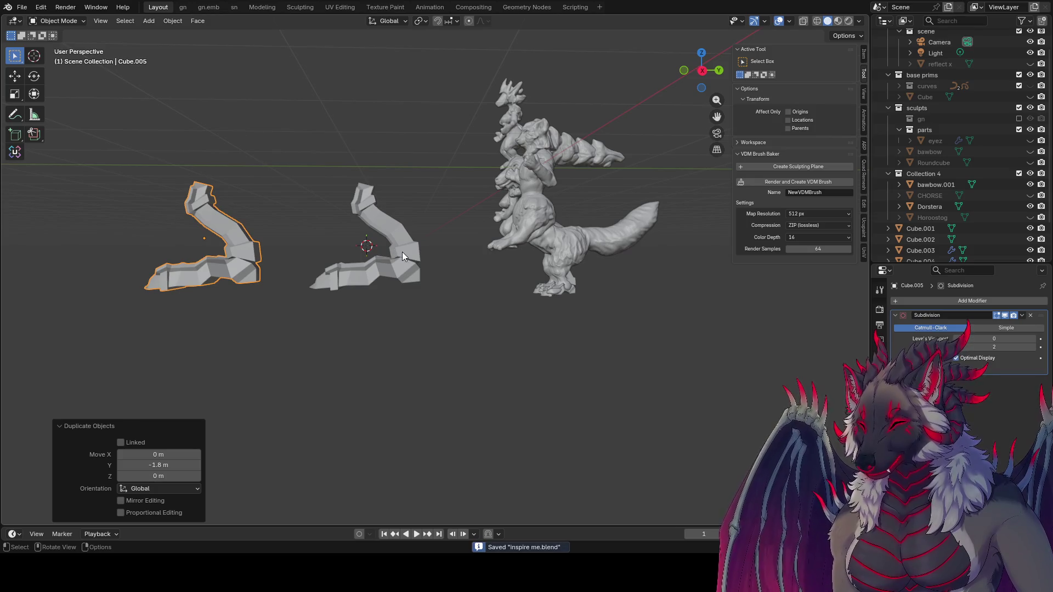
# - Delete the left duplicate leg piece
pyautogui.click(402, 251)
pyautogui.click(230, 247)
pyautogui.press('g')
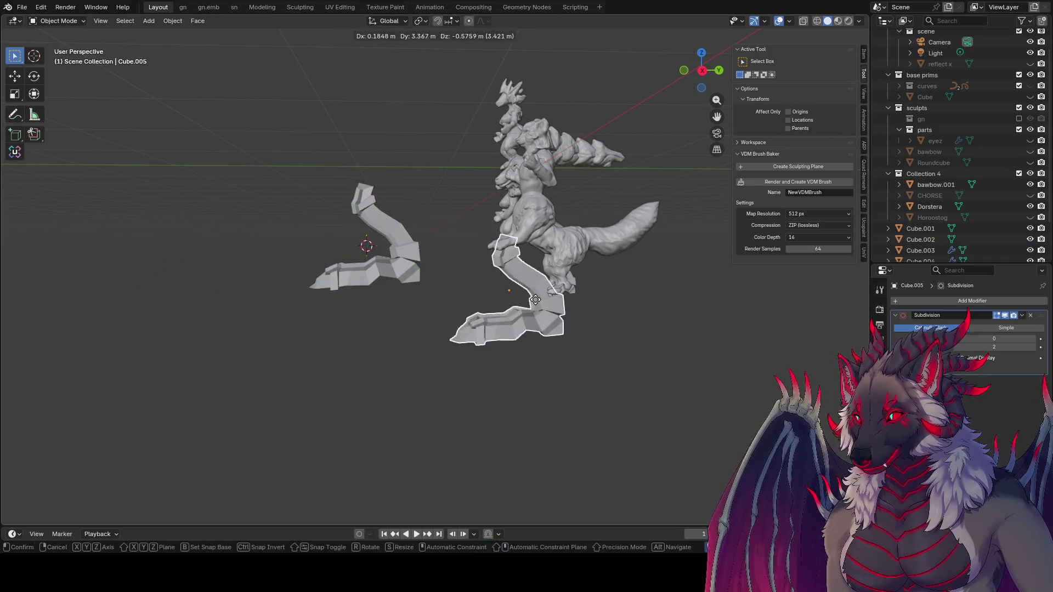
pyautogui.click(274, 255)
pyautogui.click(264, 258)
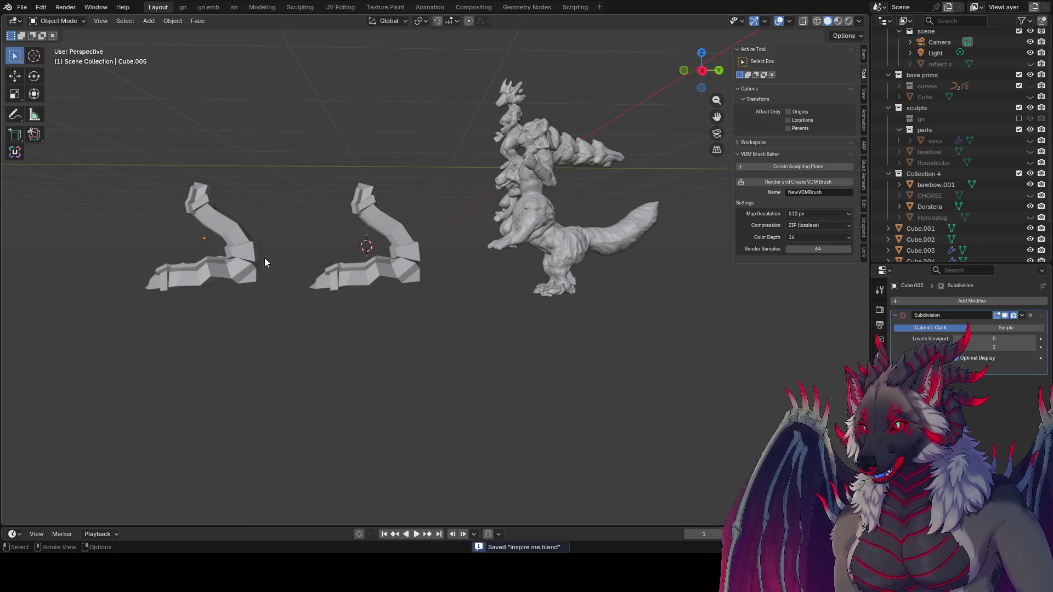
pyautogui.press('x')
pyautogui.click(288, 255)
pyautogui.click(242, 254)
pyautogui.press('x')
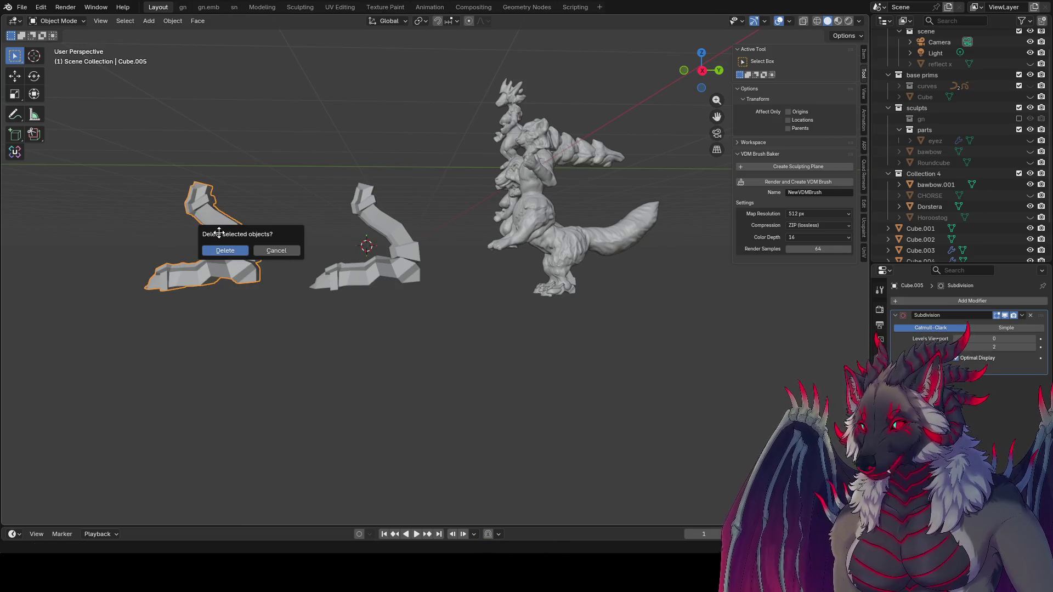
pyautogui.click(242, 252)
# - Rename the boots object Cube.004 to 'omgshooz' in the Outliner
pyautogui.click(575, 279)
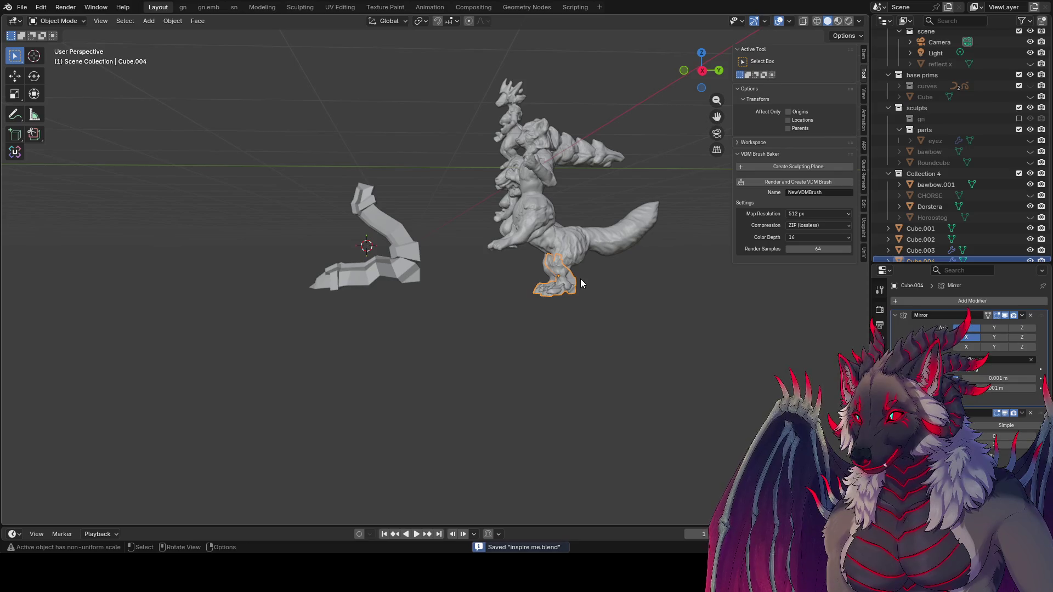
pyautogui.press('g')
pyautogui.press('Escape')
pyautogui.hotkey('ctrl', 's')
pyautogui.scroll(-3, 990, 255)
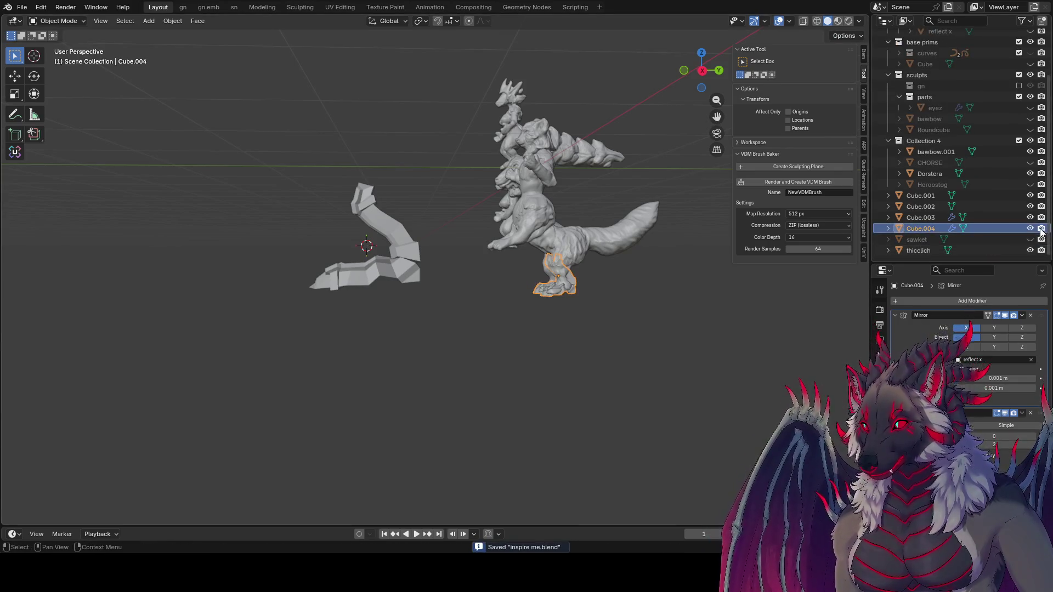
pyautogui.doubleClick(940, 229)
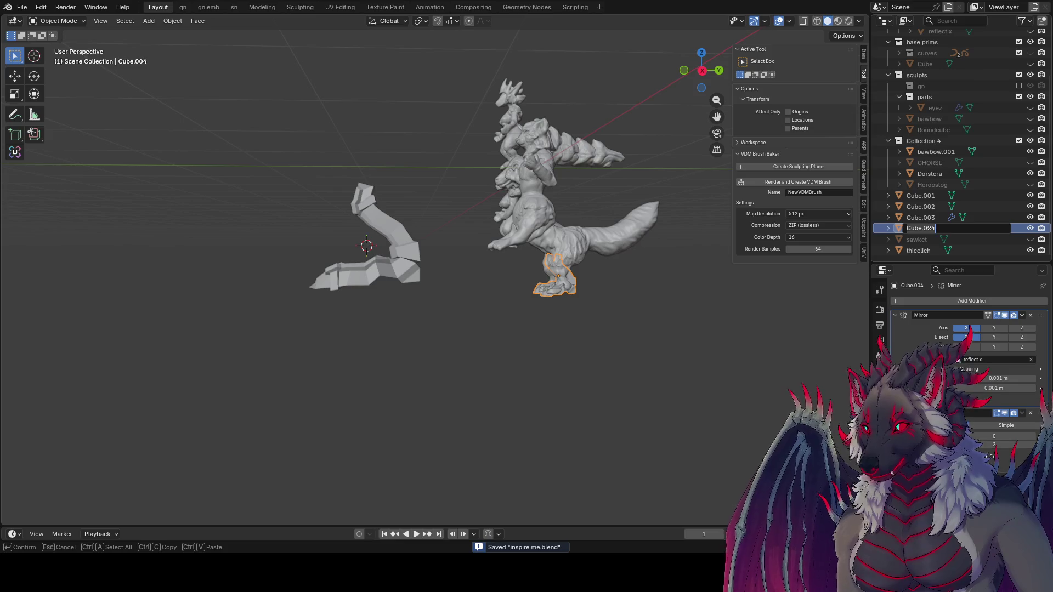
pyautogui.write('omgshooz')
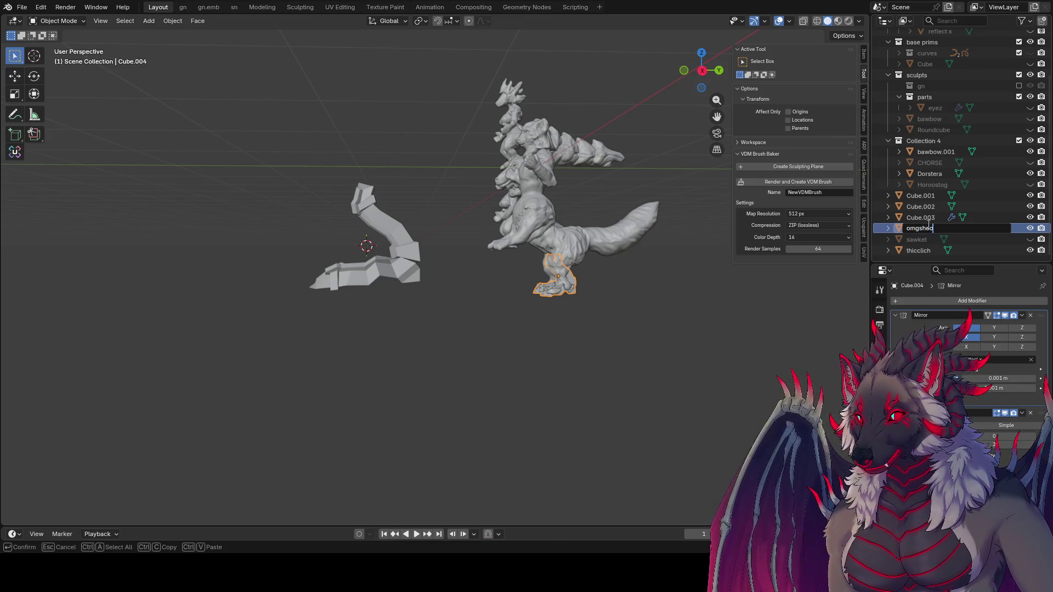
pyautogui.press('Return')
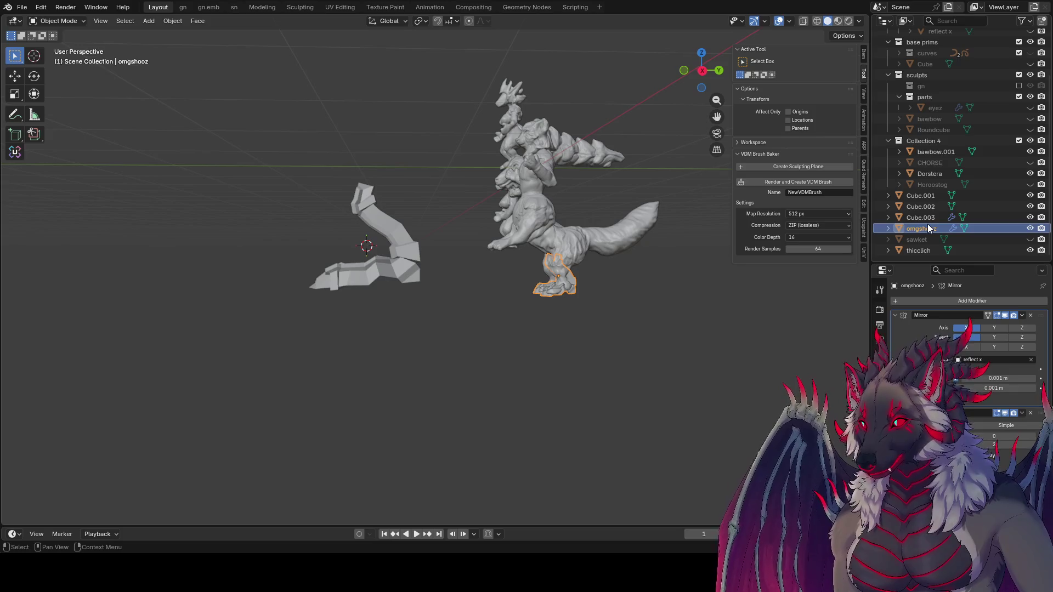
pyautogui.click(580, 332)
pyautogui.hotkey('ctrl', 's')
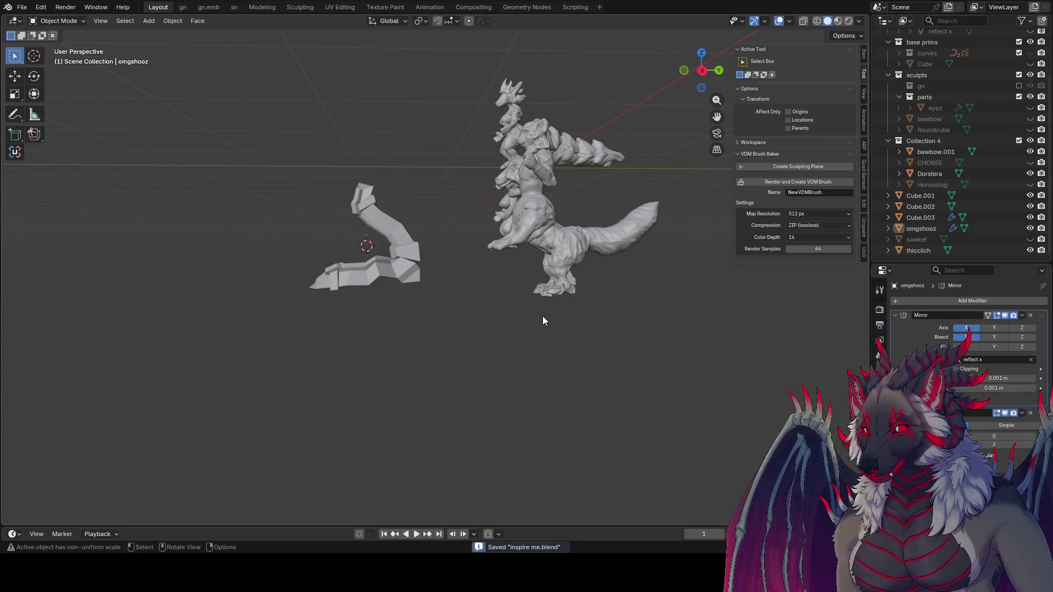
pyautogui.scroll(2, 542, 320)
pyautogui.keyDown('shift'); pyautogui.moveTo(538, 327); pyautogui.dragTo(310, 301, button='middle'); pyautogui.keyUp('shift')
pyautogui.moveTo(453, 338)
pyautogui.mouseDown(button='middle')
pyautogui.moveTo(396, 239)
pyautogui.moveTo(538, 235)
pyautogui.moveTo(494, 252)
pyautogui.moveTo(462, 145)
pyautogui.moveTo(494, 268)
pyautogui.moveTo(487, 329)
pyautogui.moveTo(503, 221)
pyautogui.moveTo(440, 278)
pyautogui.mouseUp(button='middle')
pyautogui.click(440, 277)
pyautogui.press('s')
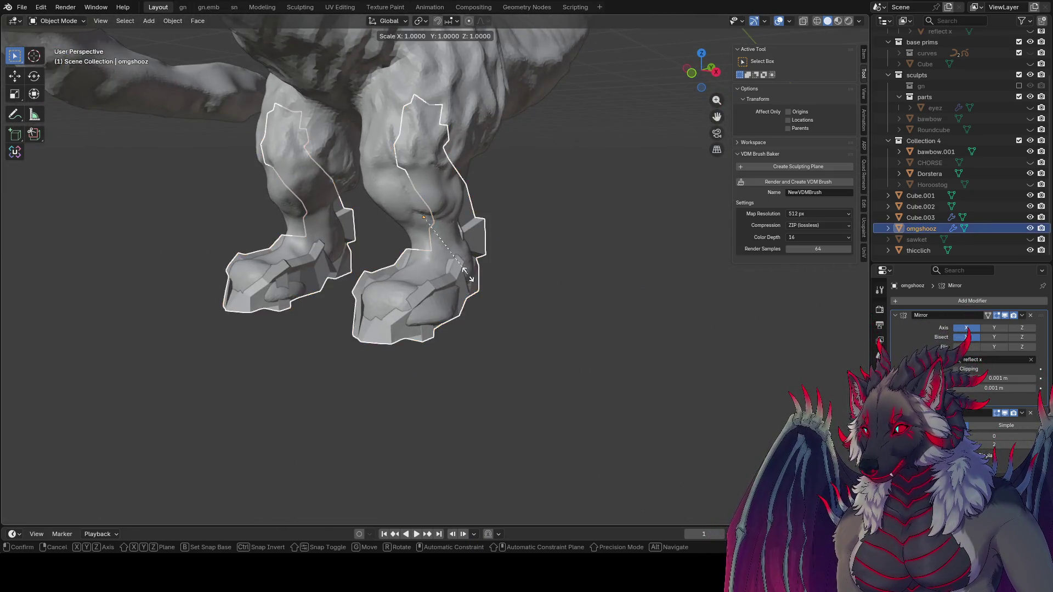
pyautogui.press('Escape')
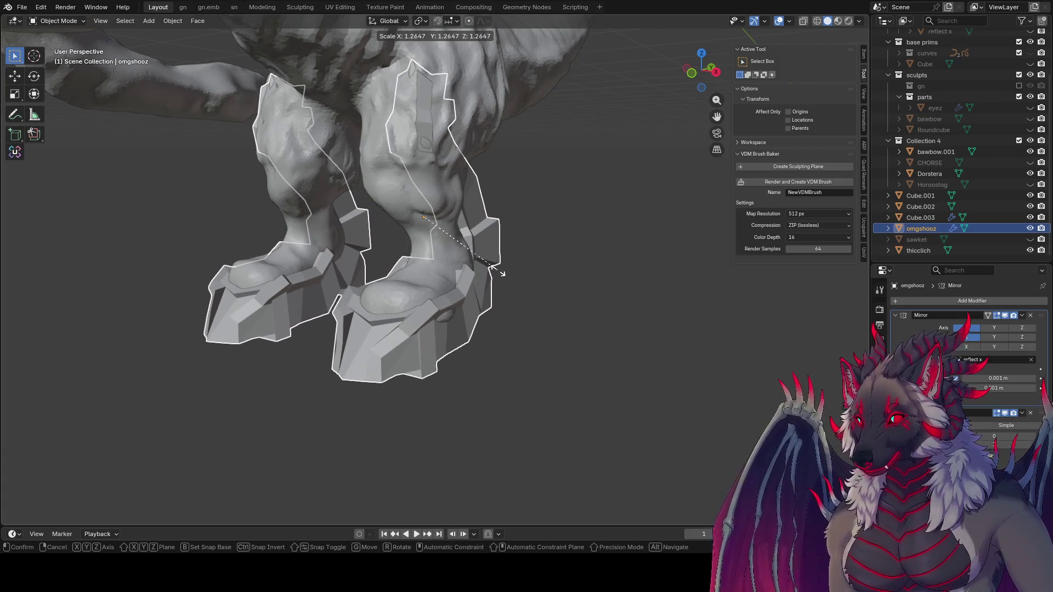
pyautogui.click(620, 350)
pyautogui.moveTo(619, 350)
pyautogui.mouseDown(button='middle')
pyautogui.moveTo(486, 297)
pyautogui.moveTo(384, 307)
pyautogui.moveTo(539, 335)
pyautogui.moveTo(839, 341)
pyautogui.moveTo(81, 328)
pyautogui.mouseUp(button='middle')
# - Rename Cube.003 to 'notashooz', save, and hide it from the viewport
pyautogui.press('KP_1')
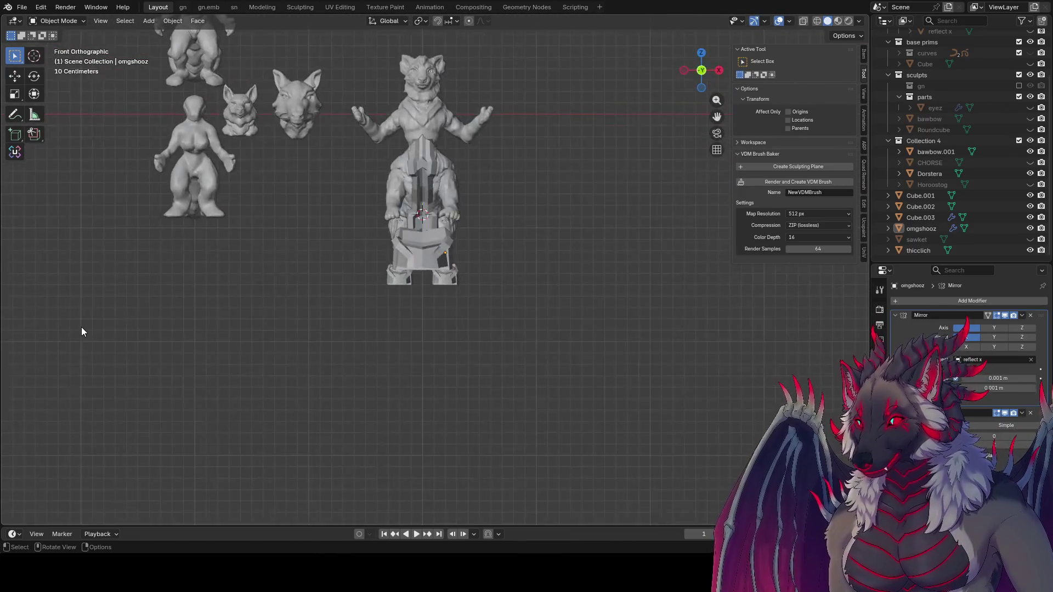
pyautogui.press('KP_3')
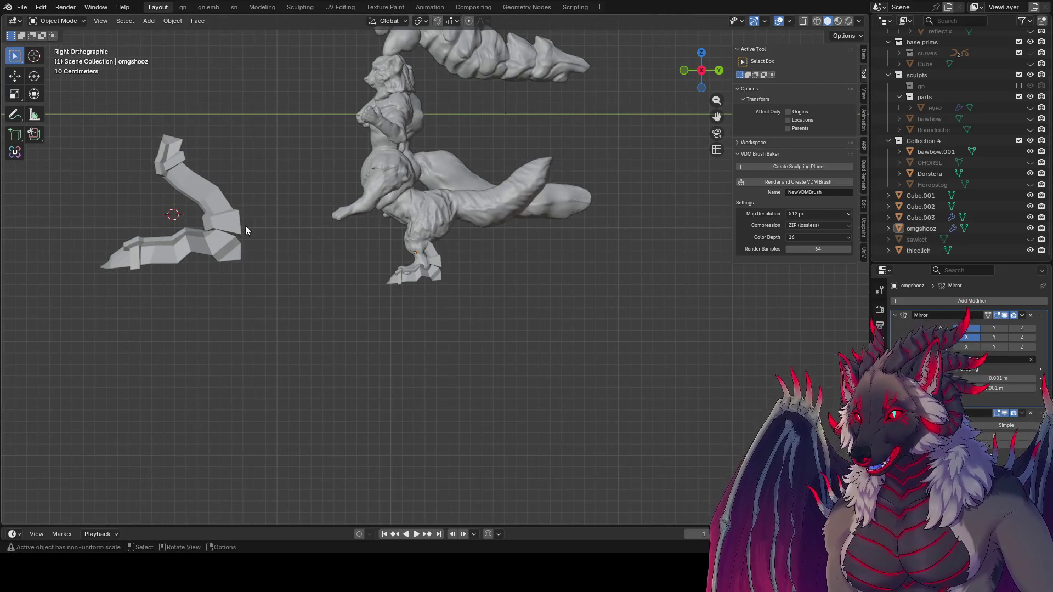
pyautogui.click(239, 225)
pyautogui.doubleClick(921, 218)
pyautogui.write('not')
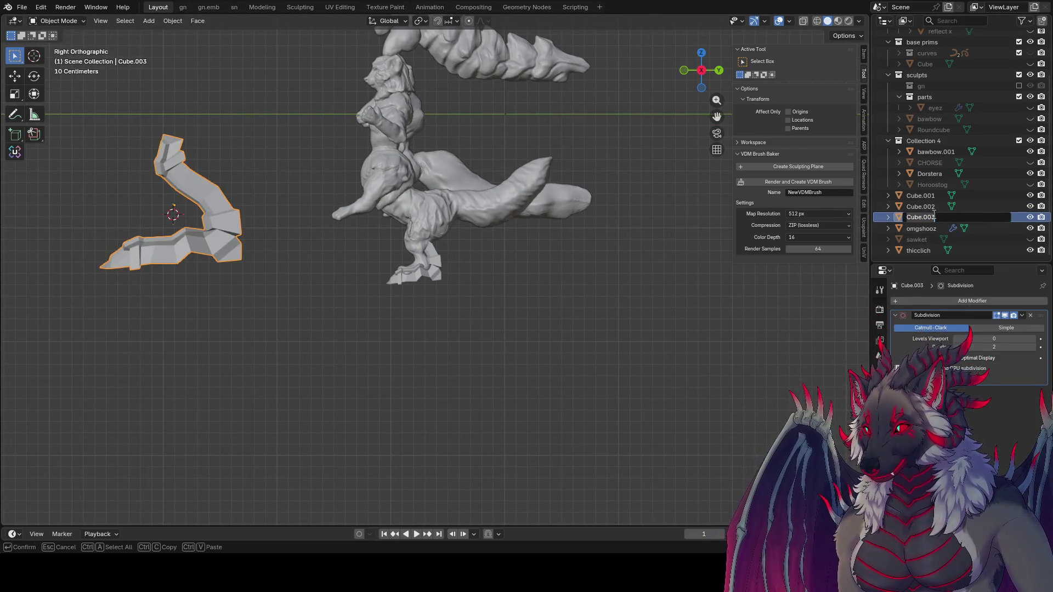
pyautogui.write('ashooz')
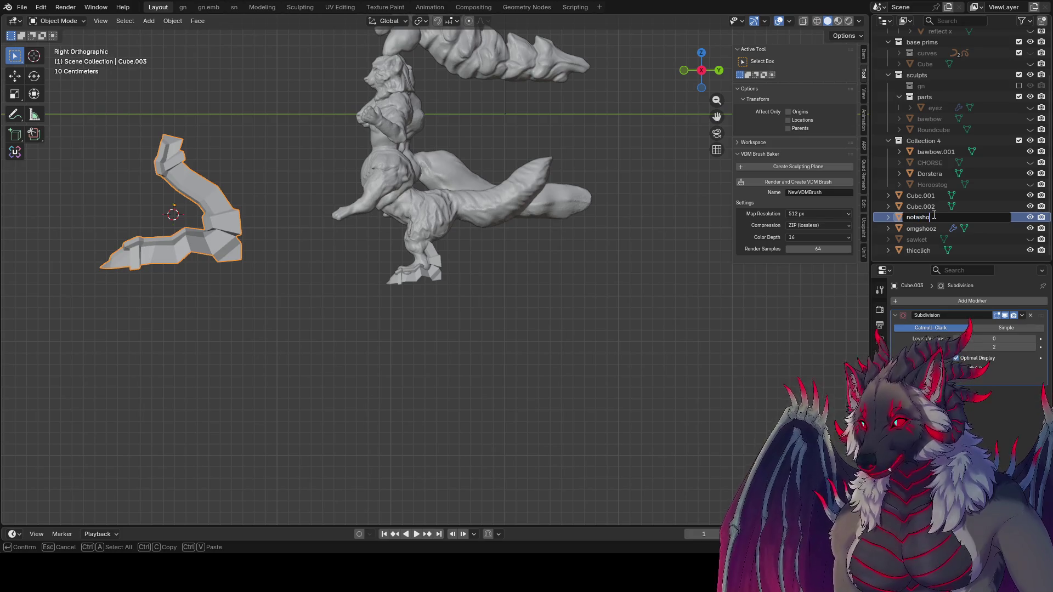
pyautogui.press('Return')
pyautogui.hotkey('ctrl', 's')
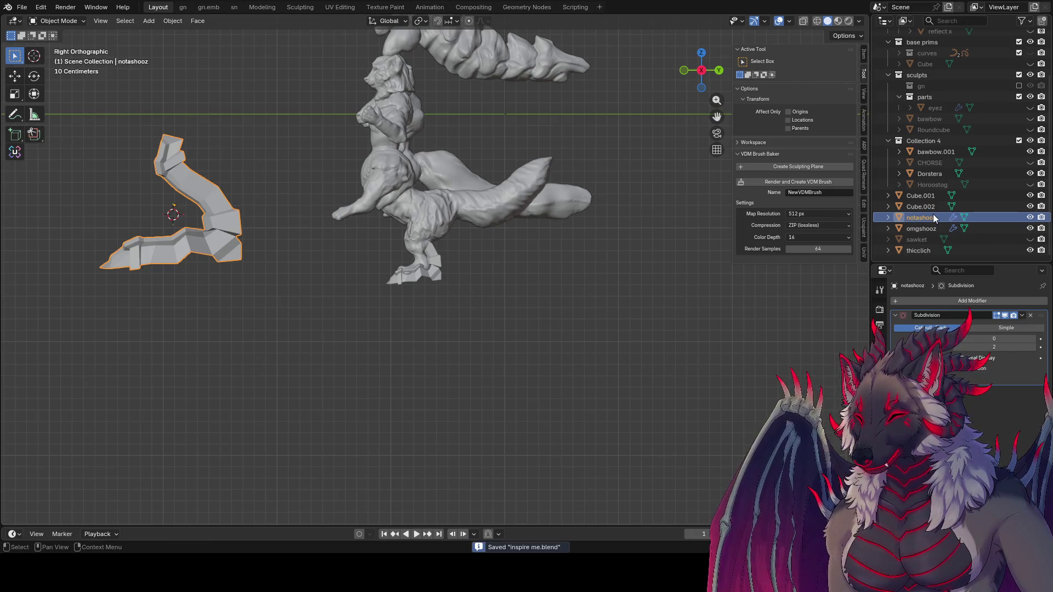
pyautogui.press('h')
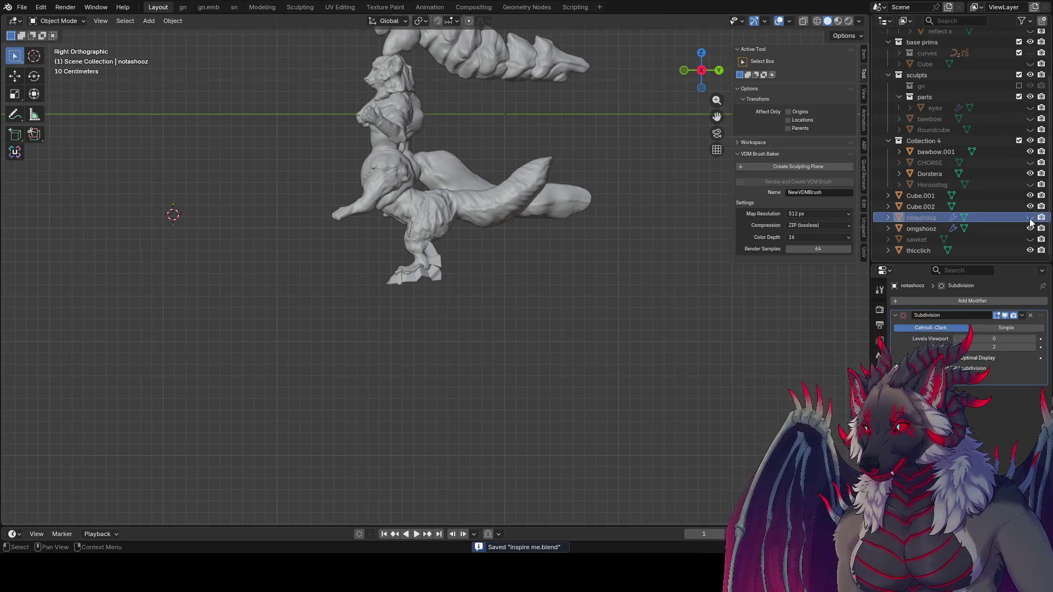
# - Orbit around the creature and select its body Cube.001
pyautogui.moveTo(430, 202); pyautogui.dragTo(484, 281, button='middle')
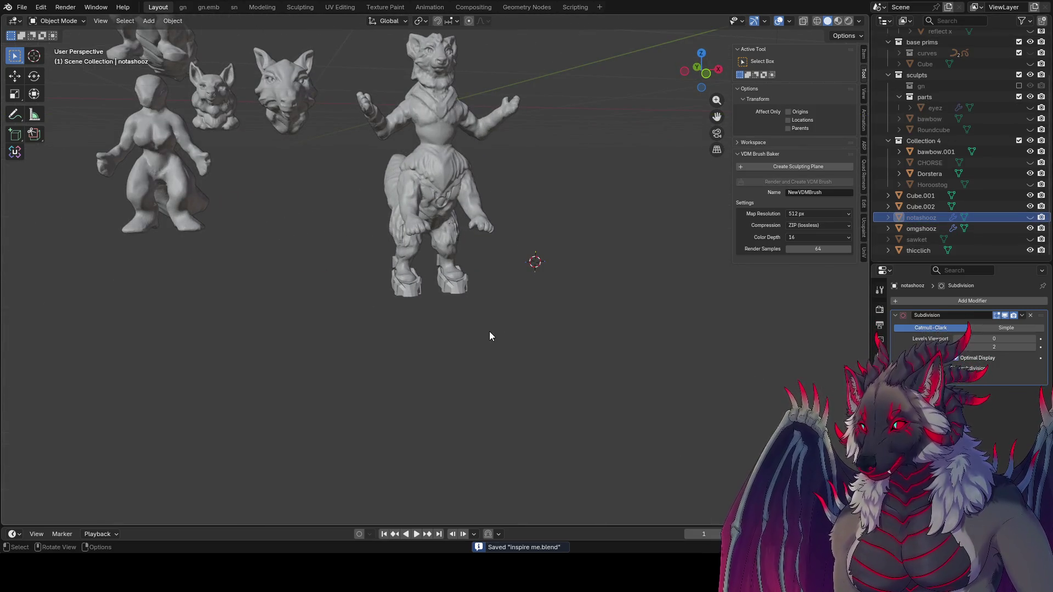
pyautogui.moveTo(489, 331)
pyautogui.mouseDown(button='middle')
pyautogui.moveTo(371, 275)
pyautogui.moveTo(430, 263)
pyautogui.moveTo(476, 311)
pyautogui.moveTo(518, 322)
pyautogui.moveTo(486, 297)
pyautogui.moveTo(334, 255)
pyautogui.moveTo(191, 245)
pyautogui.moveTo(61, 264)
pyautogui.moveTo(59, 303)
pyautogui.moveTo(11, 284)
pyautogui.moveTo(889, 270)
pyautogui.mouseUp(button='middle')
pyautogui.click(430, 263)
pyautogui.click(518, 322)
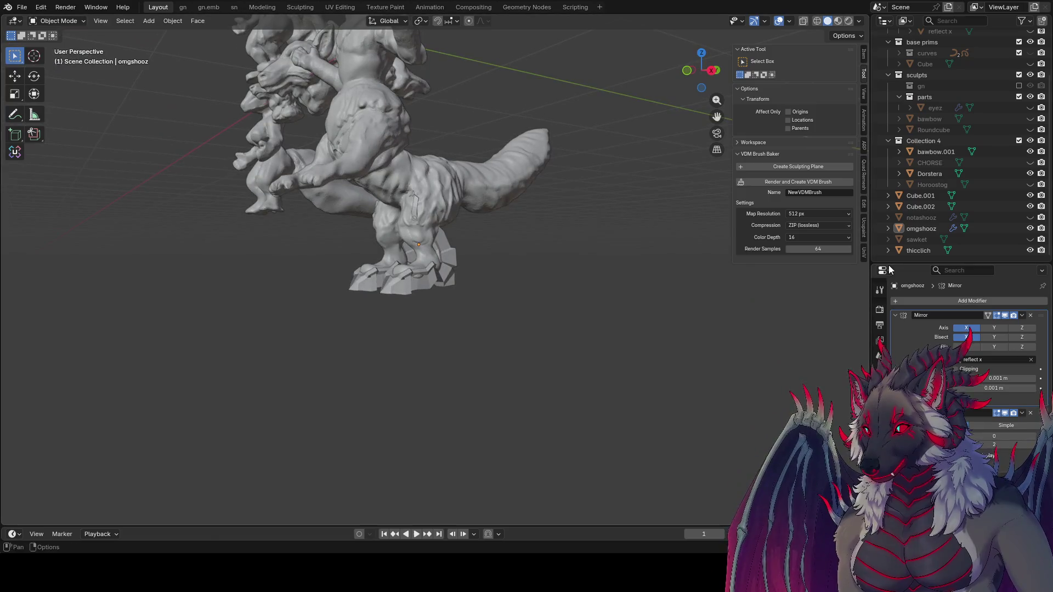
pyautogui.click(437, 255)
pyautogui.moveTo(436, 256)
pyautogui.mouseDown(button='middle')
pyautogui.moveTo(501, 255)
pyautogui.moveTo(503, 279)
pyautogui.mouseUp(button='middle')
# - Inspect the figure from front and side views and save the file
pyautogui.click(510, 273)
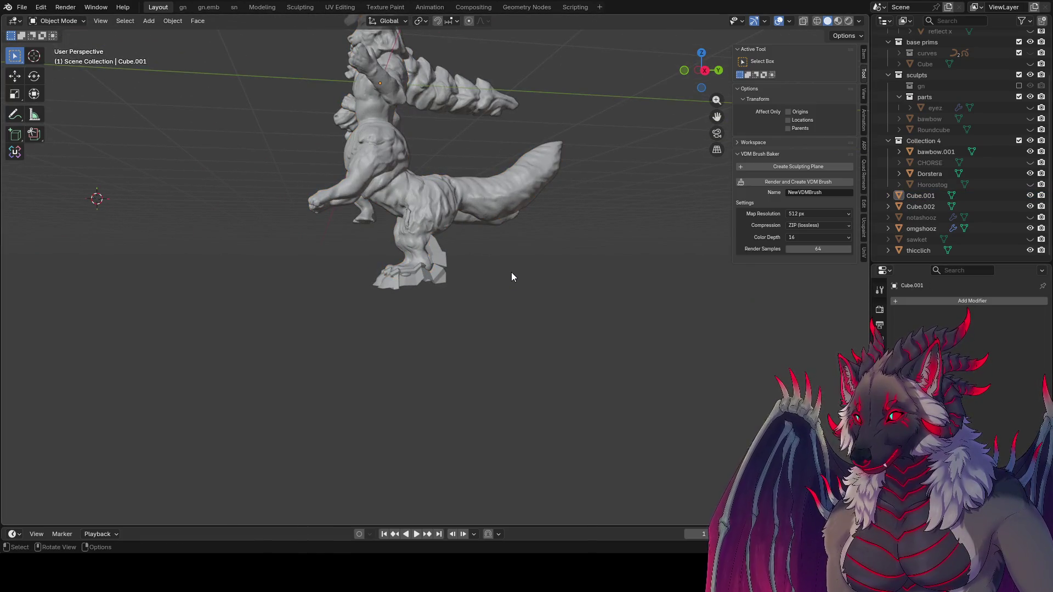
pyautogui.hotkey('ctrl', 's')
pyautogui.press('KP_1')
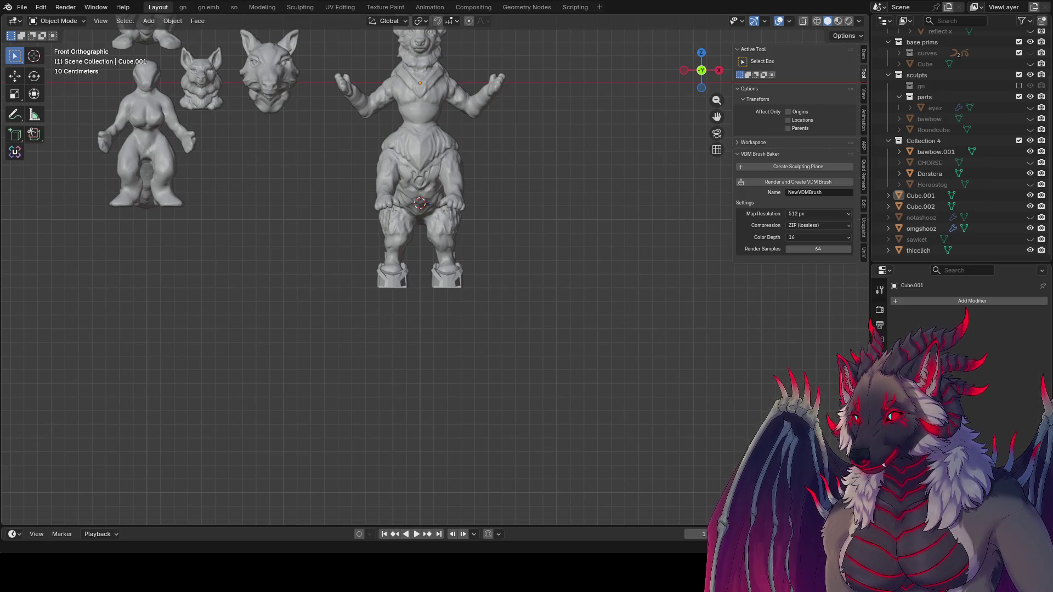
pyautogui.moveTo(340, 189)
pyautogui.mouseDown(button='middle')
pyautogui.moveTo(397, 179)
pyautogui.moveTo(435, 186)
pyautogui.mouseUp(button='middle')
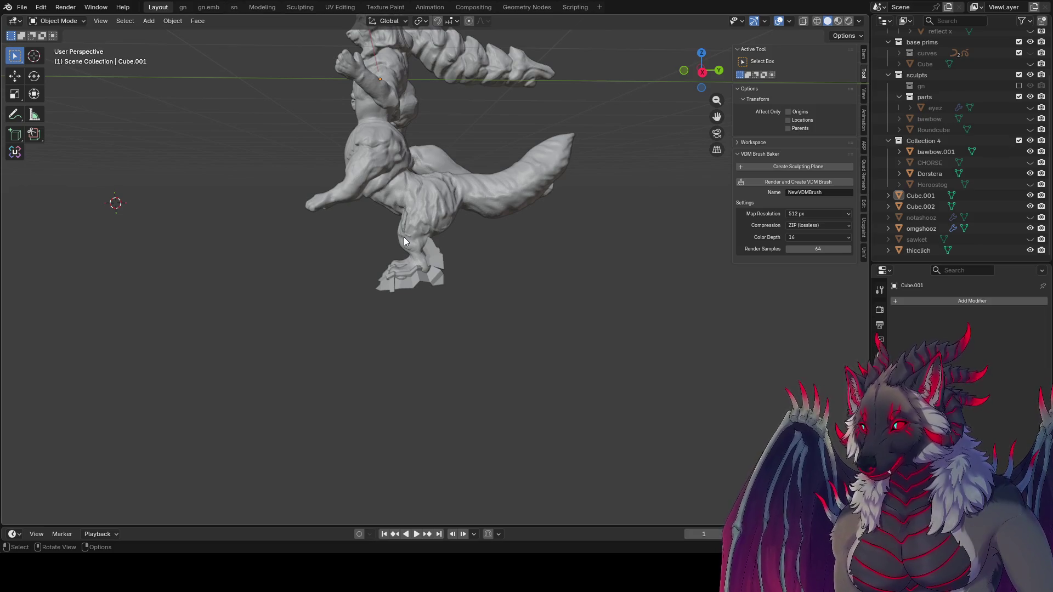
pyautogui.press('KP_1')
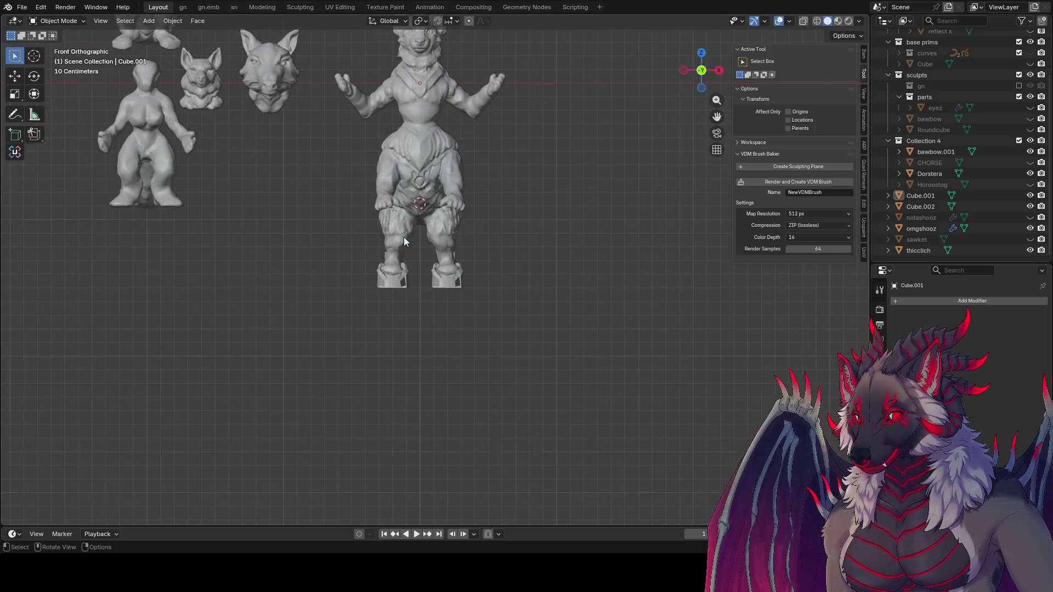
pyautogui.hotkey('ctrl', 's')
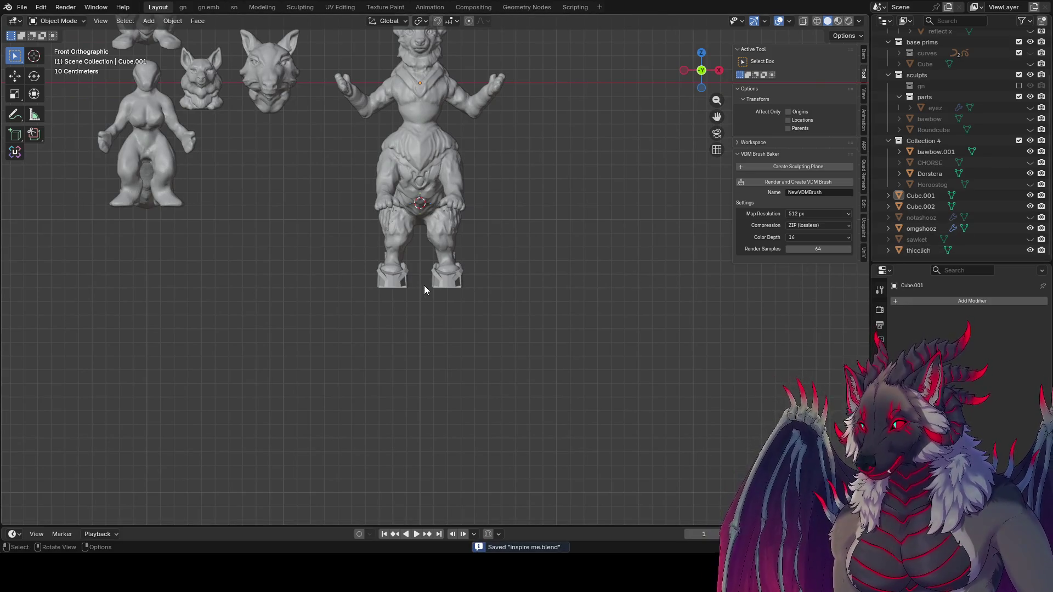
# - Hide the boots object omgshooz from the Outliner
pyautogui.click(452, 282)
pyautogui.press('KP_Decimal')
pyautogui.moveTo(555, 330); pyautogui.dragTo(433, 332, button='middle')
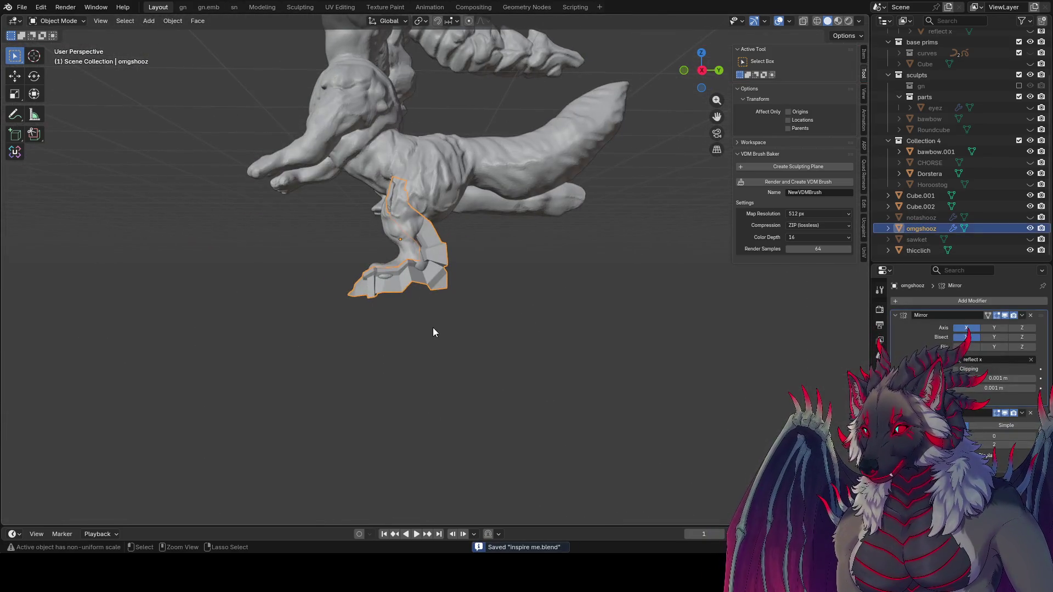
pyautogui.click(432, 278)
pyautogui.moveTo(427, 268); pyautogui.dragTo(453, 281, button='middle')
pyautogui.hotkey('ctrl', 's')
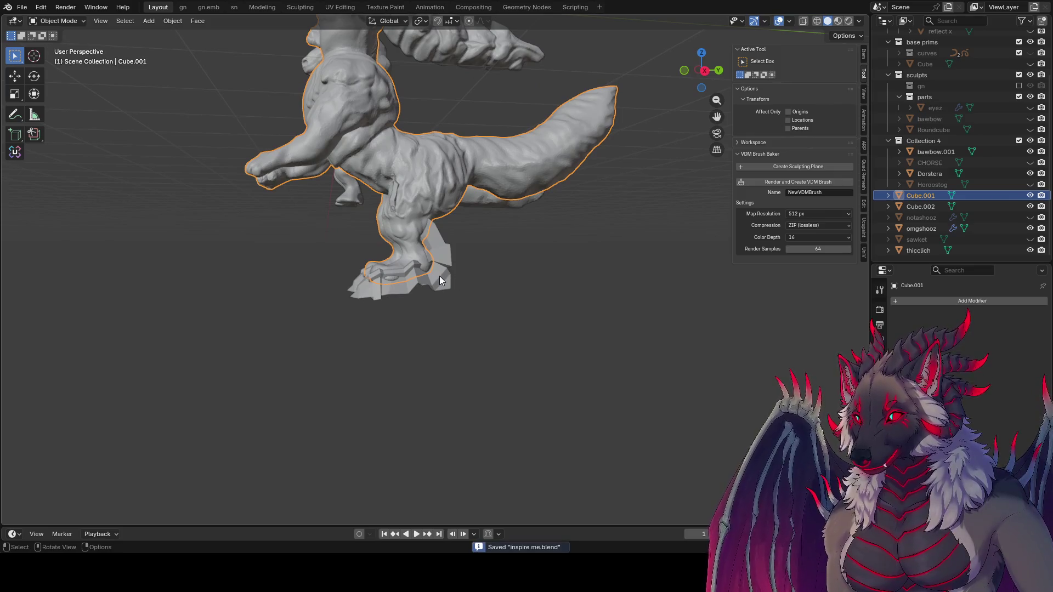
pyautogui.click(473, 277)
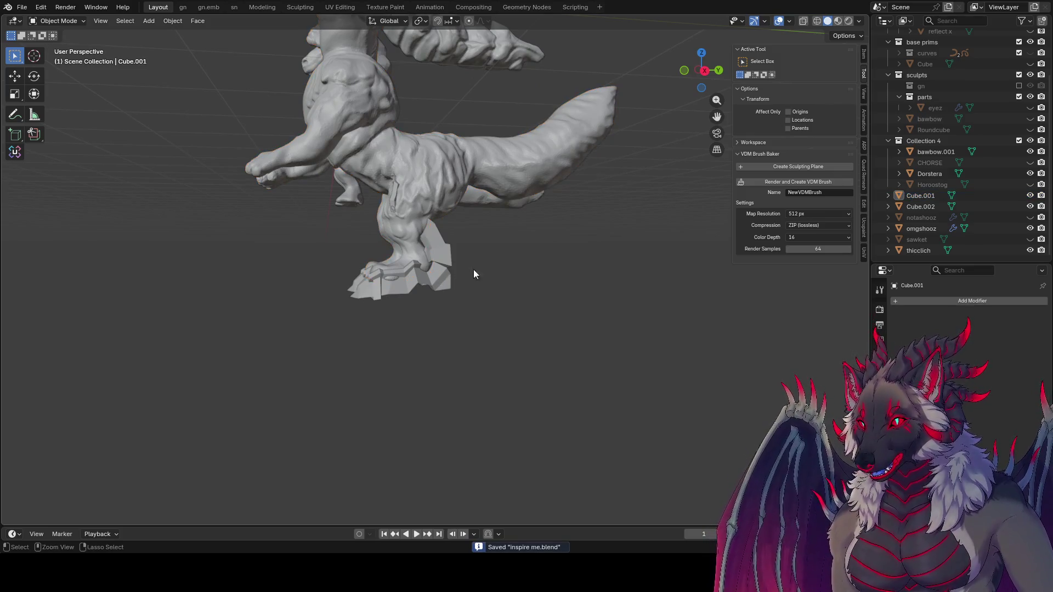
pyautogui.click(966, 229)
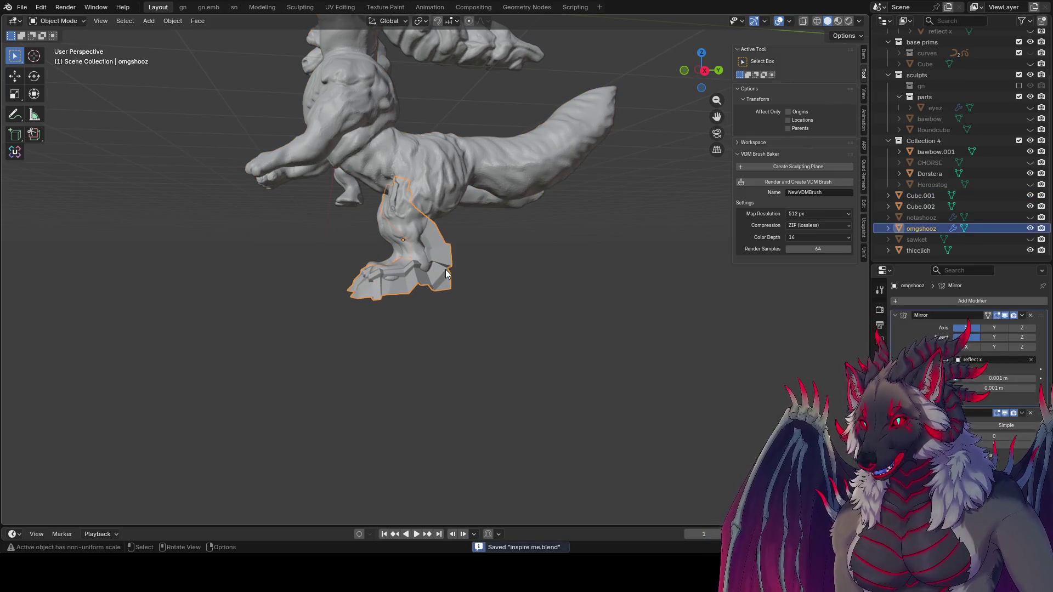
pyautogui.click(1030, 228)
# - In Right view, select the creature body Cube.001 and bring up the mode pie menu
pyautogui.moveTo(575, 291)
pyautogui.mouseDown(button='middle')
pyautogui.moveTo(596, 292)
pyautogui.moveTo(542, 262)
pyautogui.moveTo(385, 256)
pyautogui.mouseUp(button='middle')
pyautogui.click(391, 256)
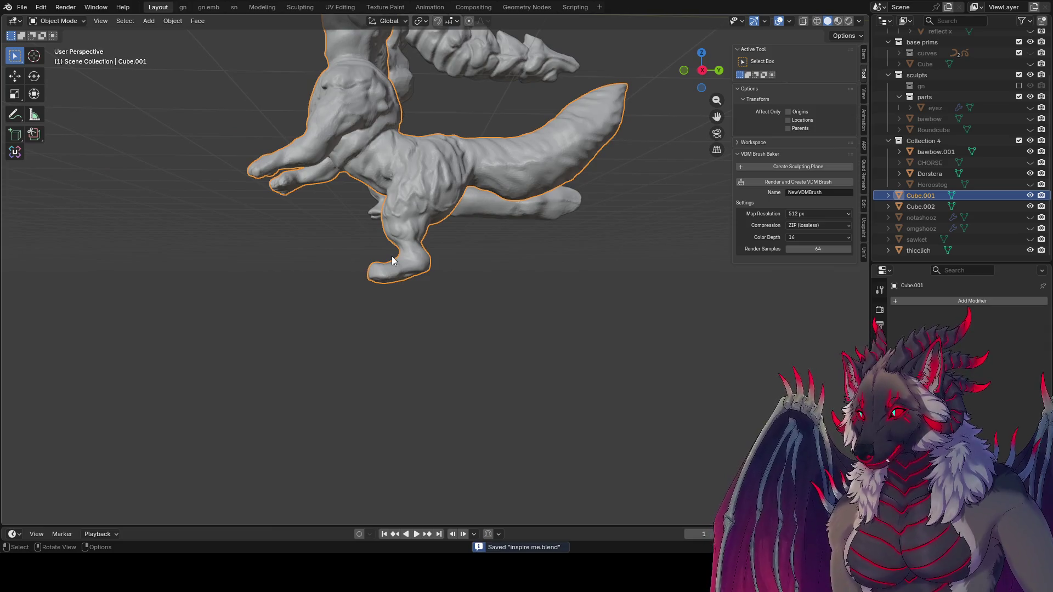
pyautogui.press('KP_3')
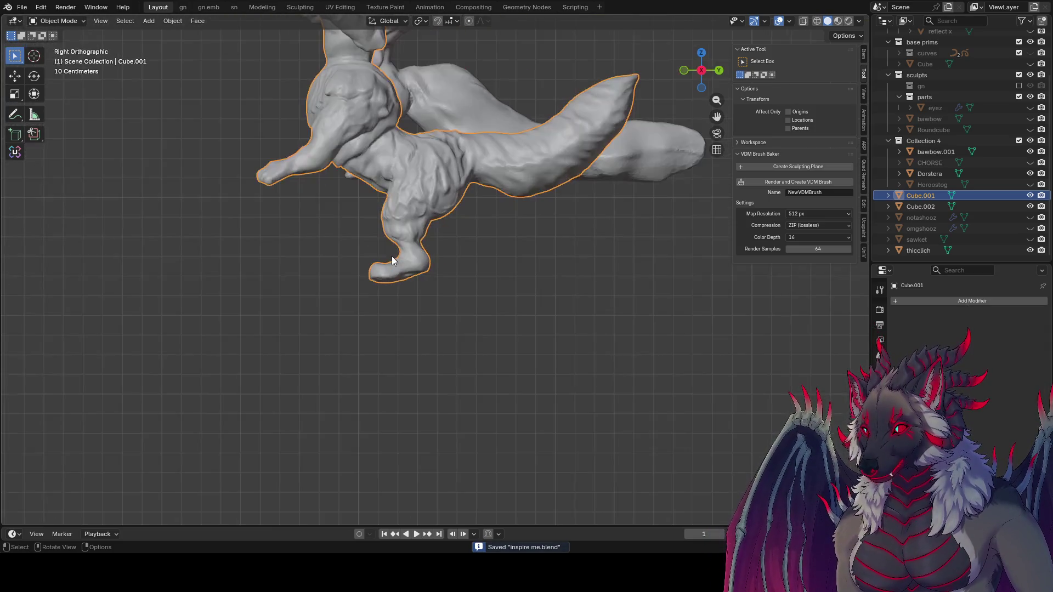
pyautogui.hotkey('alt', 'a')
pyautogui.click(425, 237)
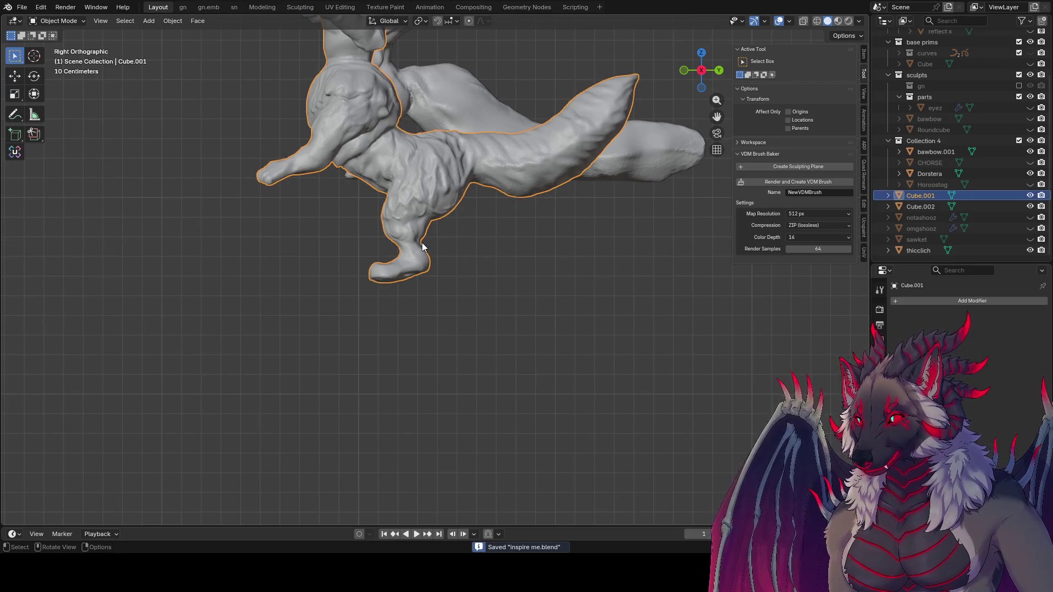
pyautogui.hotkey('ctrl', 'Tab')
# - Enter sculpting with the Grab brush, rename Cube.001 to 'feroxideish' and save
pyautogui.press('2')
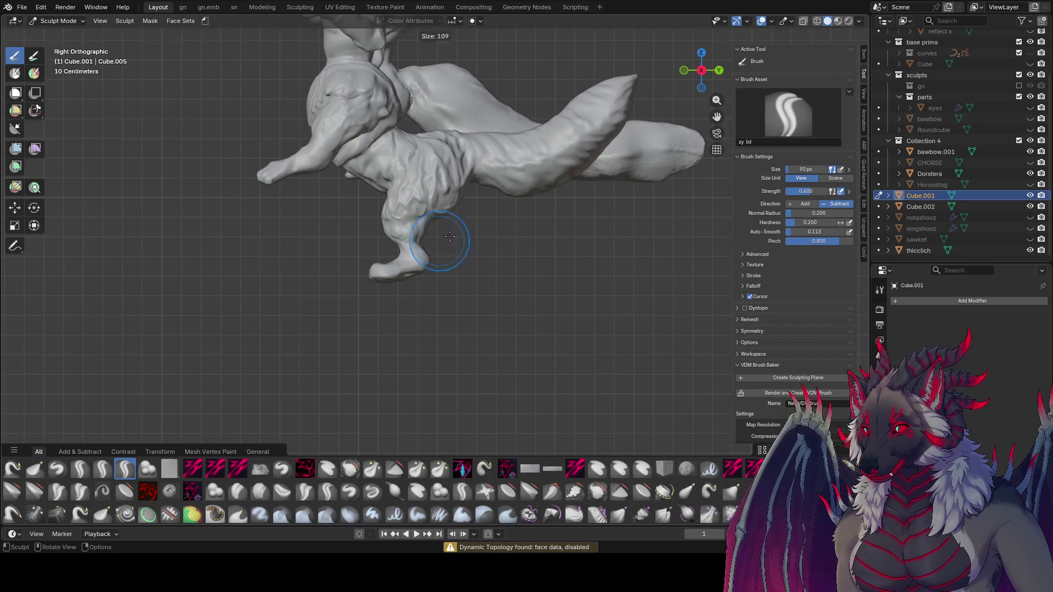
pyautogui.press('g')
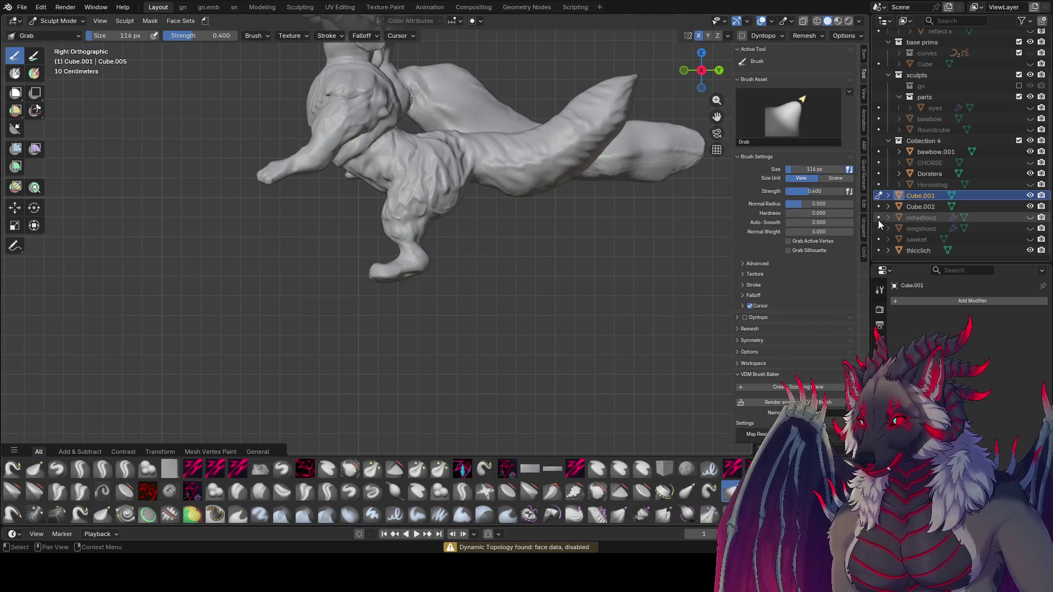
pyautogui.doubleClick(925, 196)
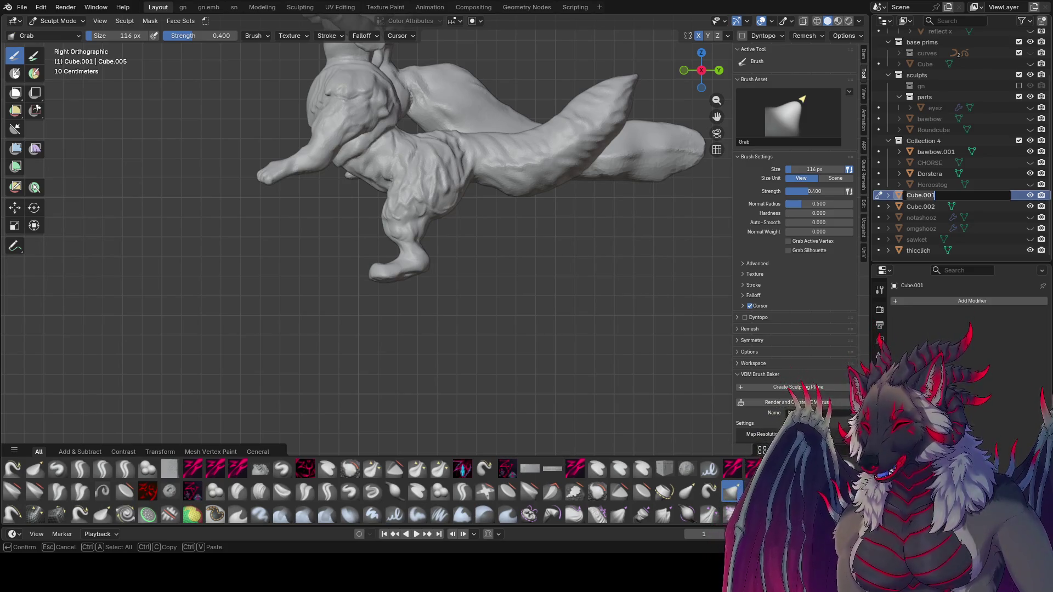
pyautogui.press('Return')
pyautogui.doubleClick(940, 194)
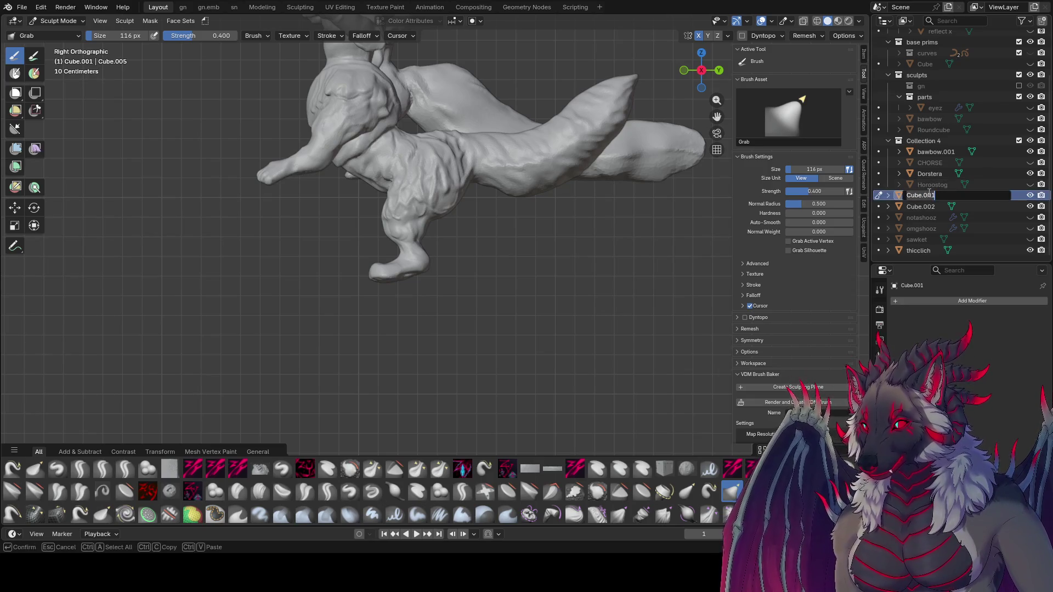
pyautogui.write('feroxidesh')
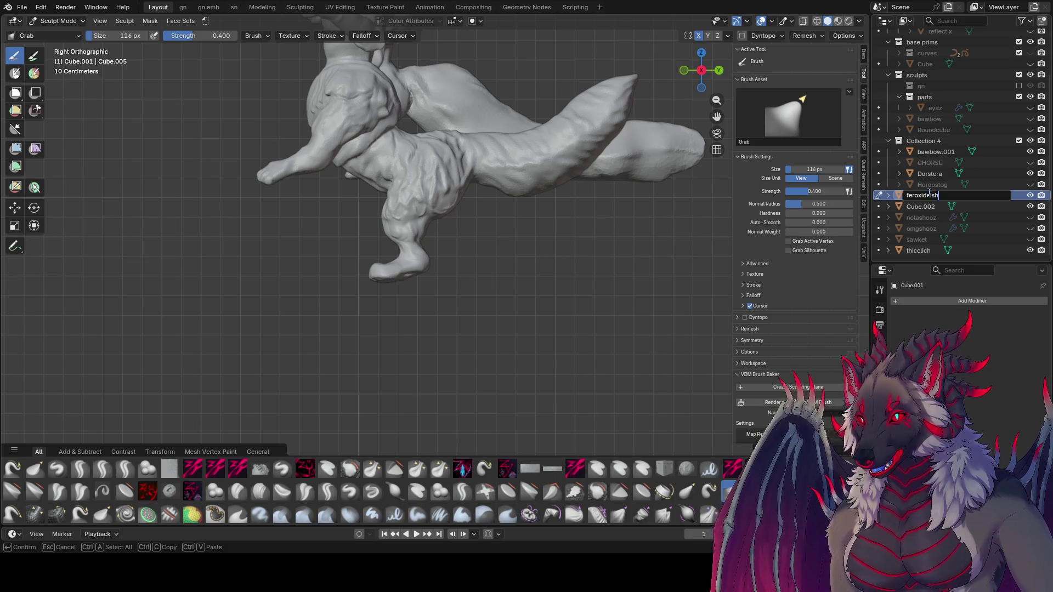
pyautogui.press('Return')
pyautogui.hotkey('ctrl', 's')
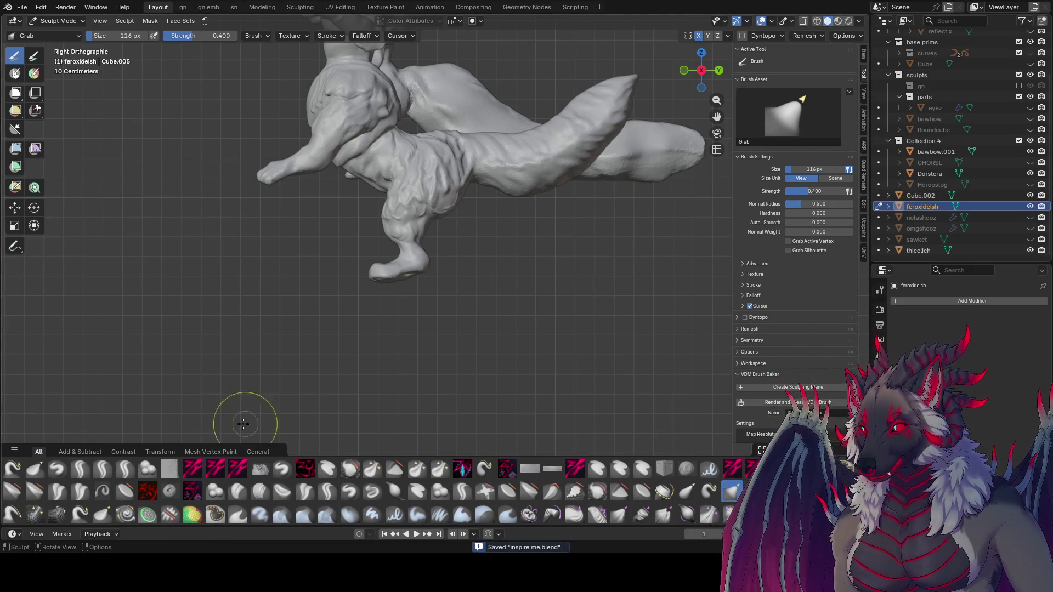
# - Pull both sides of the lower leg outward with the Grab brush, growing it from 137 to 239 px
pyautogui.scroll(5, 446, 307)
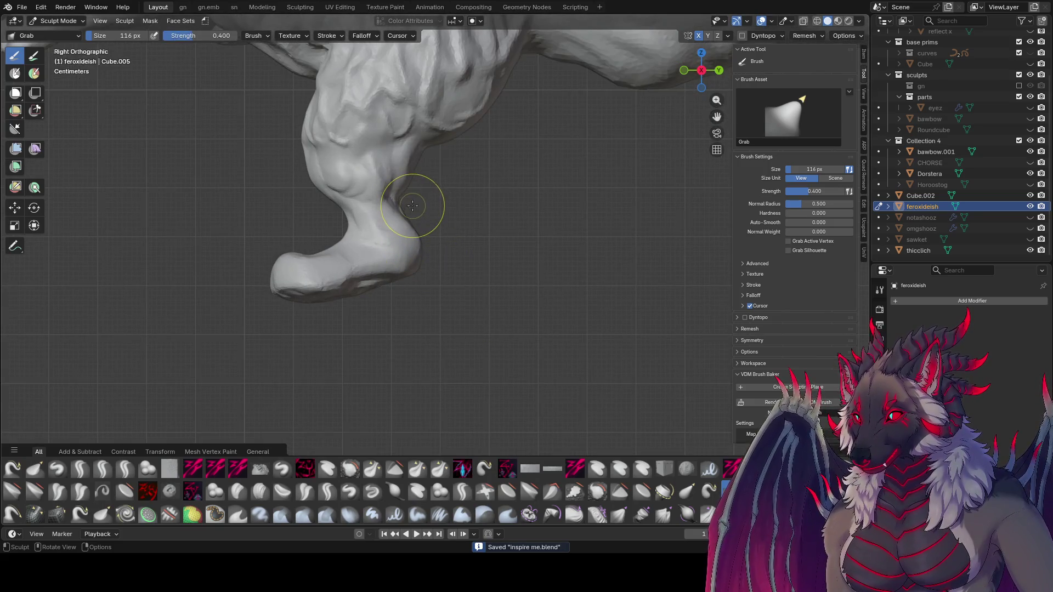
pyautogui.press('f')
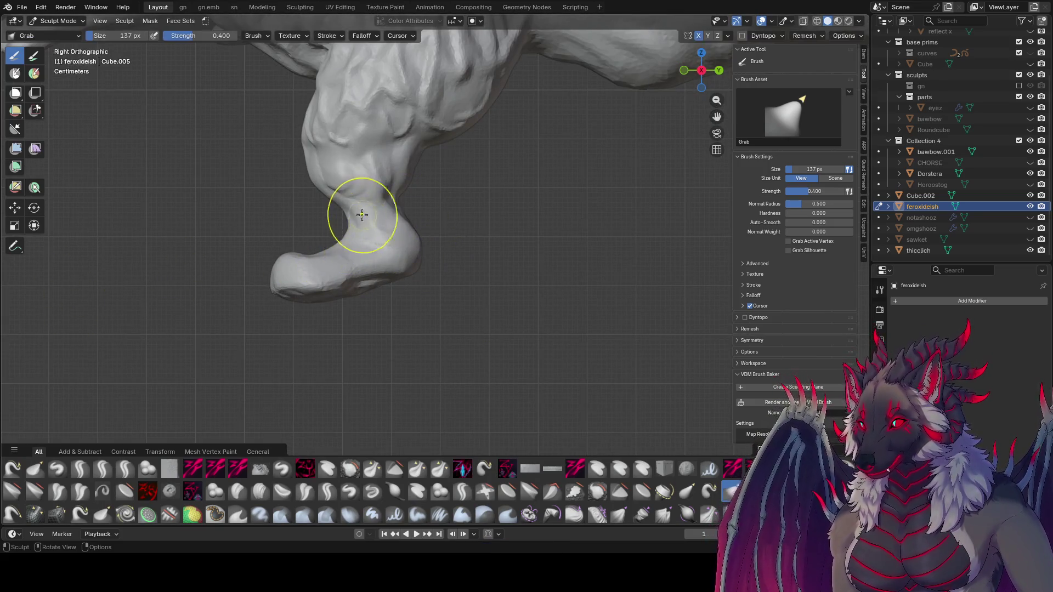
pyautogui.moveTo(364, 219); pyautogui.dragTo(345, 216)
pyautogui.press('f')
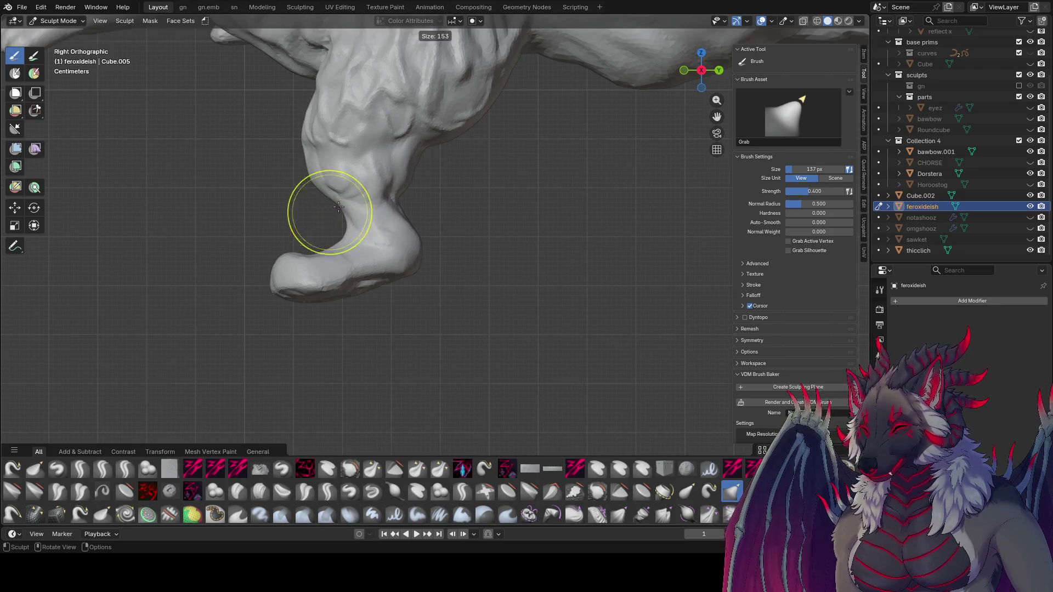
pyautogui.click(294, 200)
pyautogui.moveTo(395, 241); pyautogui.dragTo(421, 218)
pyautogui.press('f')
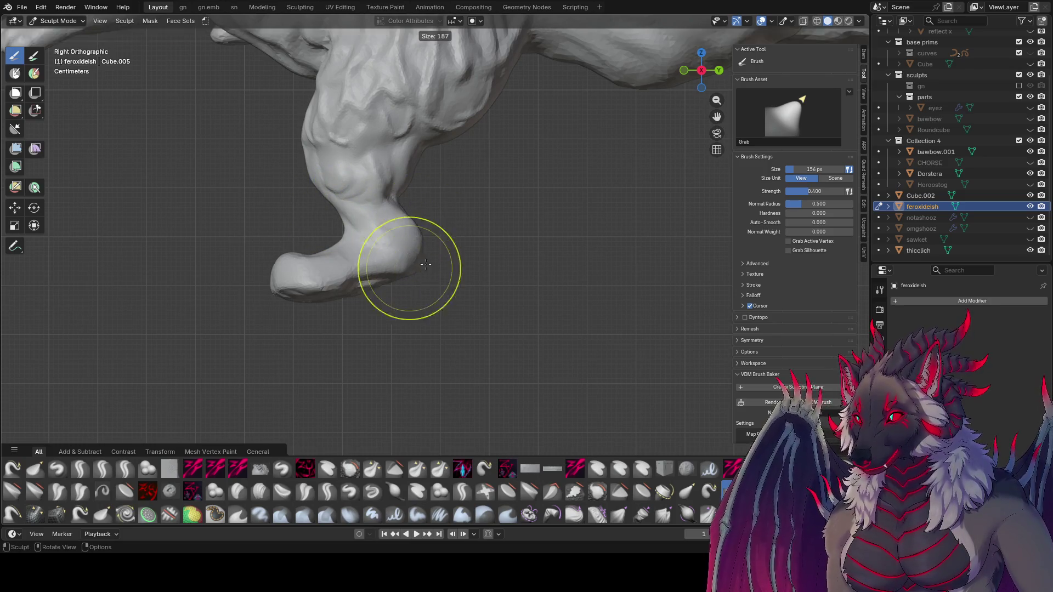
pyautogui.click(463, 270)
pyautogui.moveTo(453, 263); pyautogui.dragTo(466, 258)
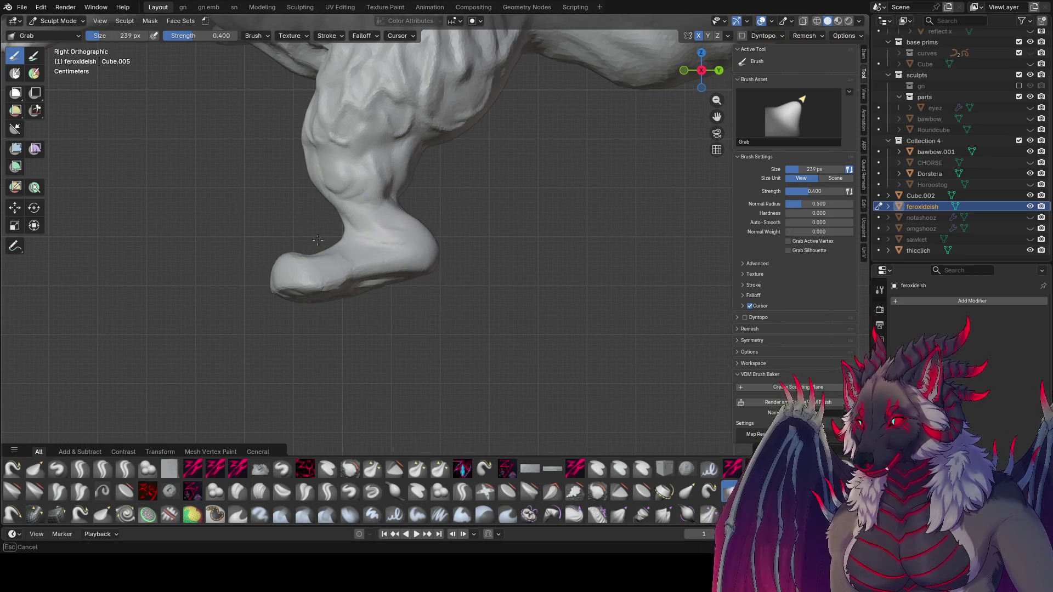
pyautogui.moveTo(329, 220)
pyautogui.mouseDown()
pyautogui.moveTo(311, 216)
pyautogui.moveTo(316, 168)
pyautogui.mouseUp()
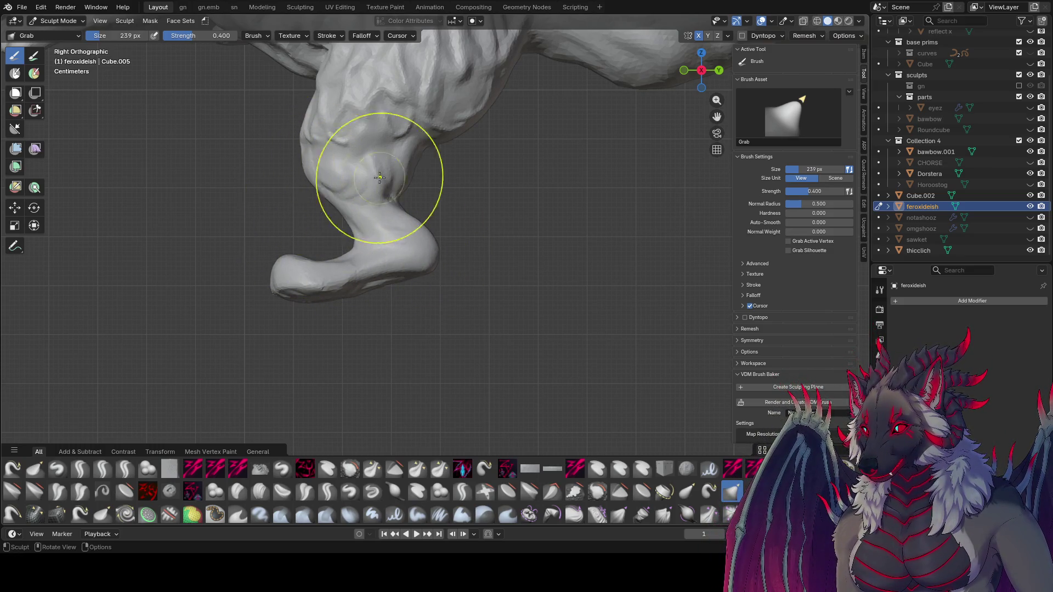
pyautogui.moveTo(459, 262); pyautogui.dragTo(425, 242)
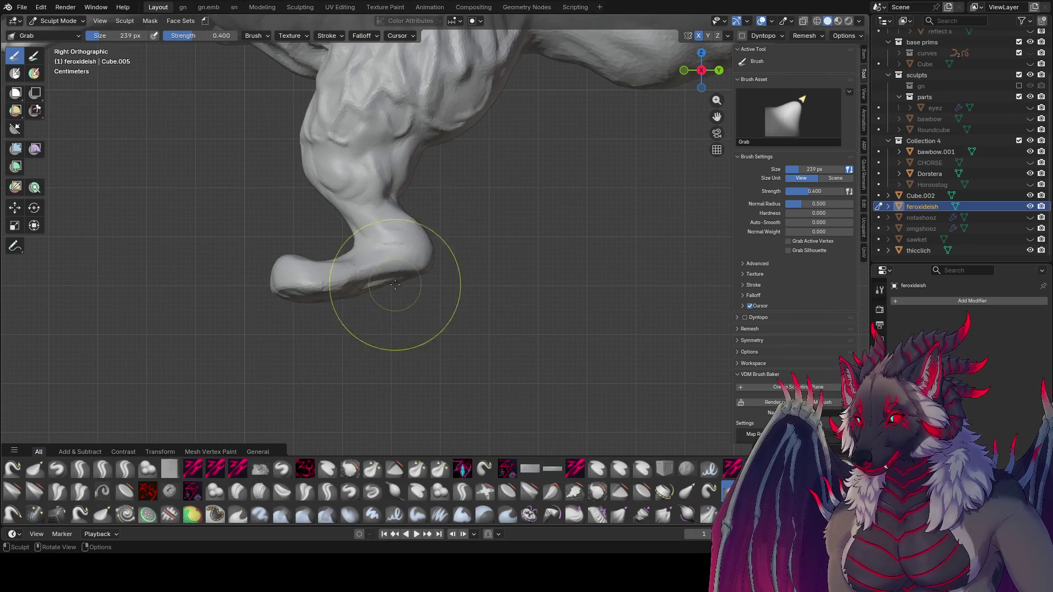
# - Reshape the left foot into a rounded form, then set the Grab brush to 131 px
pyautogui.scroll(5, 456, 358)
pyautogui.moveTo(270, 282)
pyautogui.mouseDown(button='middle')
pyautogui.moveTo(455, 358)
pyautogui.moveTo(435, 348)
pyautogui.mouseUp(button='middle')
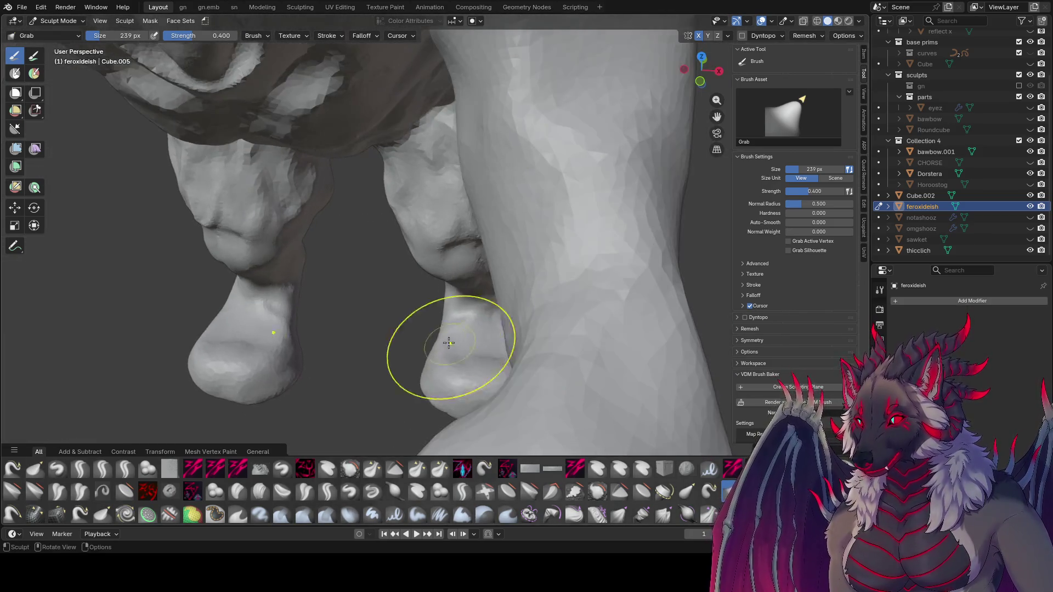
pyautogui.moveTo(306, 341)
pyautogui.mouseDown()
pyautogui.moveTo(289, 377)
pyautogui.moveTo(196, 336)
pyautogui.moveTo(230, 343)
pyautogui.mouseUp()
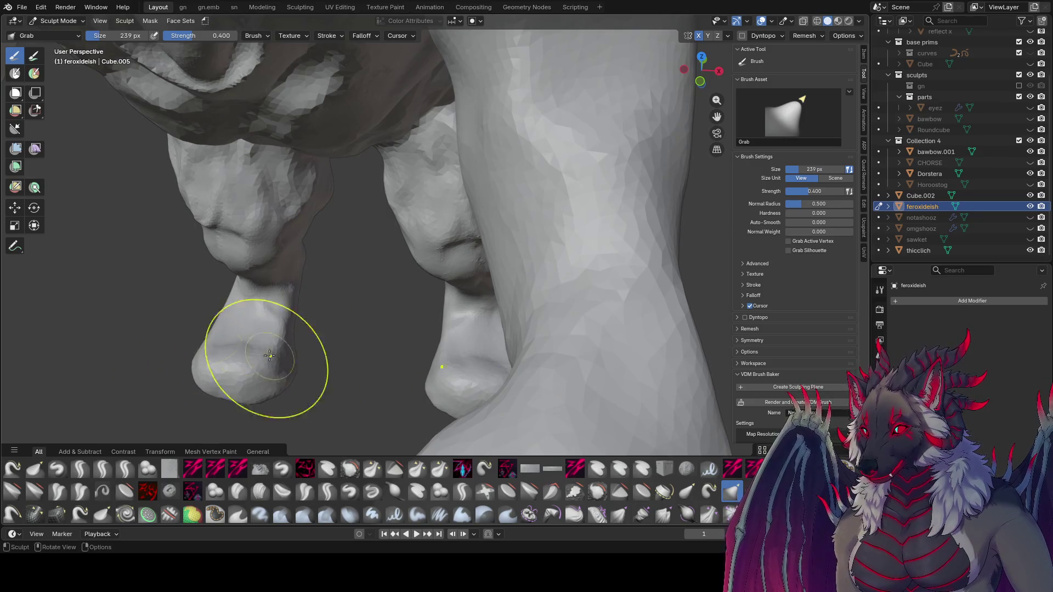
pyautogui.moveTo(247, 348); pyautogui.dragTo(353, 294, button='middle')
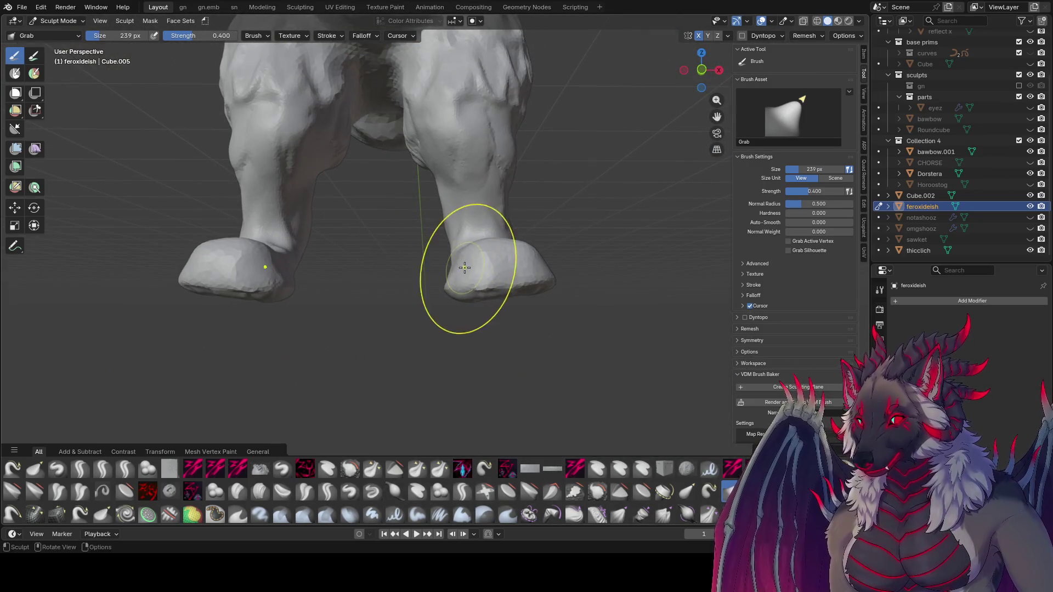
pyautogui.moveTo(464, 278); pyautogui.dragTo(466, 307, button='middle')
pyautogui.scroll(3, 466, 307)
pyautogui.moveTo(471, 351)
pyautogui.mouseDown(button='middle')
pyautogui.moveTo(467, 376)
pyautogui.moveTo(356, 279)
pyautogui.mouseUp(button='middle')
pyautogui.scroll(-4, 438, 351)
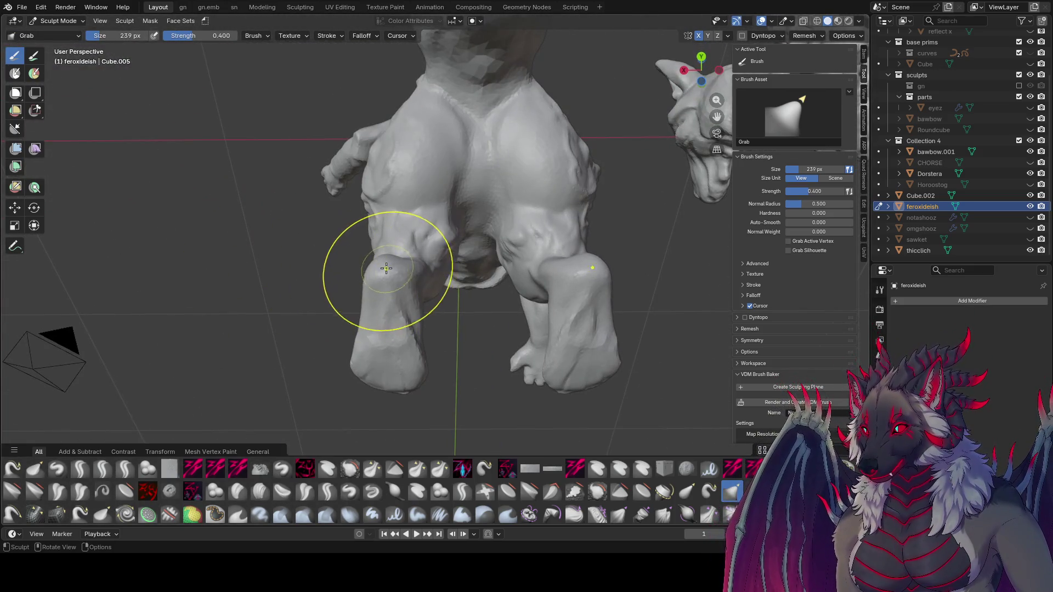
pyautogui.press('f')
pyautogui.click(442, 263)
pyautogui.moveTo(442, 263)
pyautogui.mouseDown(button='middle')
pyautogui.moveTo(488, 344)
pyautogui.moveTo(400, 235)
pyautogui.moveTo(365, 224)
pyautogui.mouseUp(button='middle')
pyautogui.press('f')
pyautogui.click(400, 228)
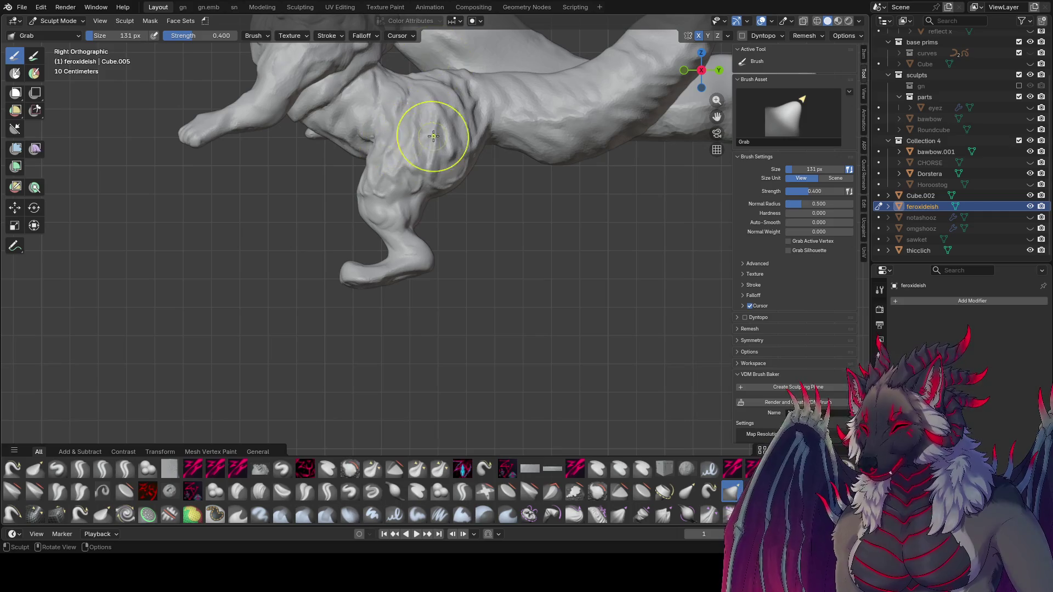
# - With the Annotate tool, sketch a guide line down the leg to the toe, marking the heel
pyautogui.click(17, 250)
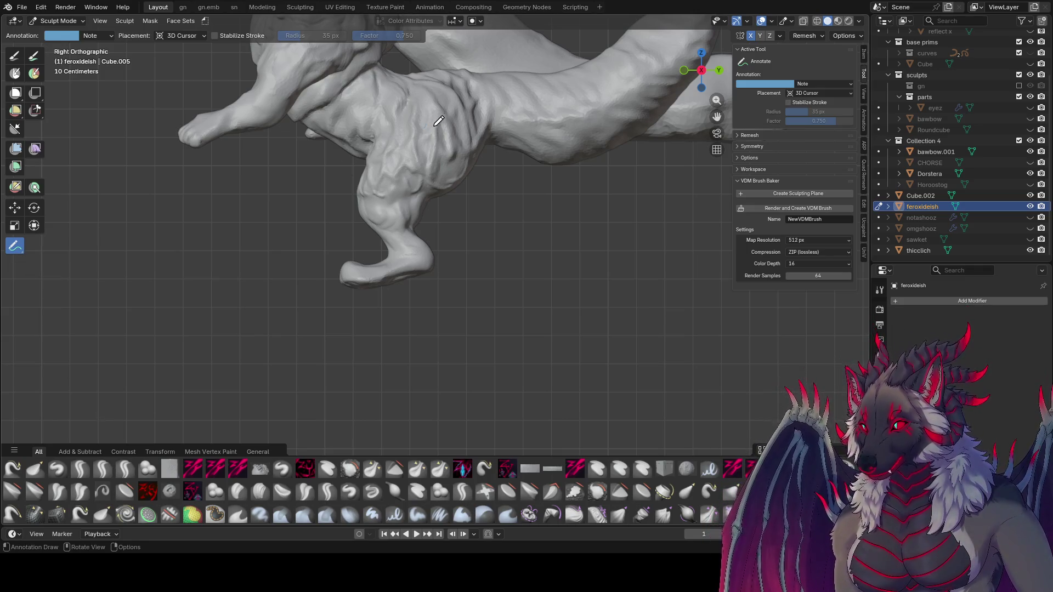
pyautogui.moveTo(435, 125); pyautogui.dragTo(432, 126)
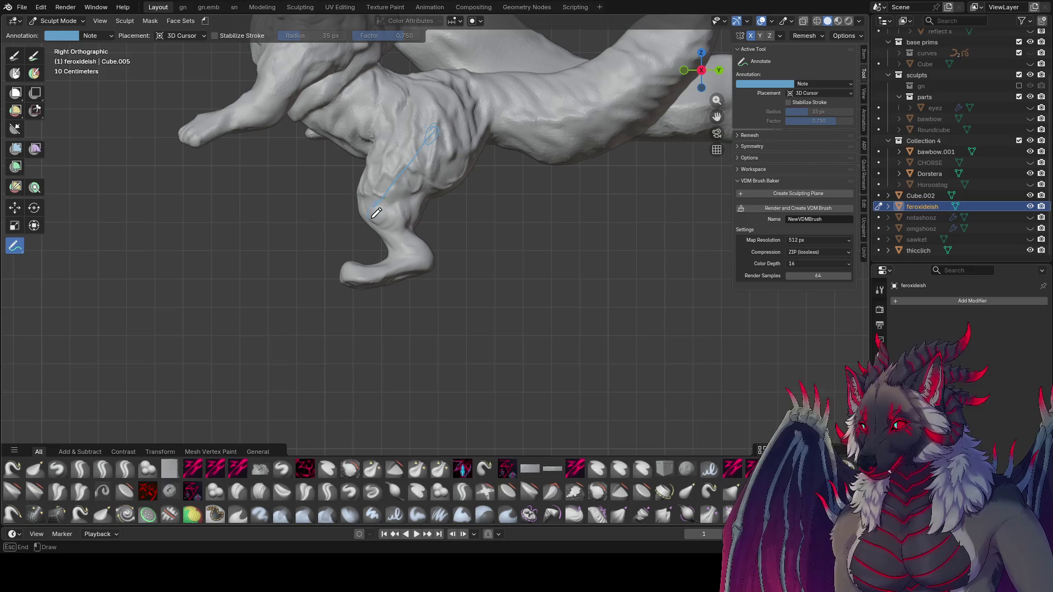
pyautogui.moveTo(378, 207); pyautogui.dragTo(424, 244)
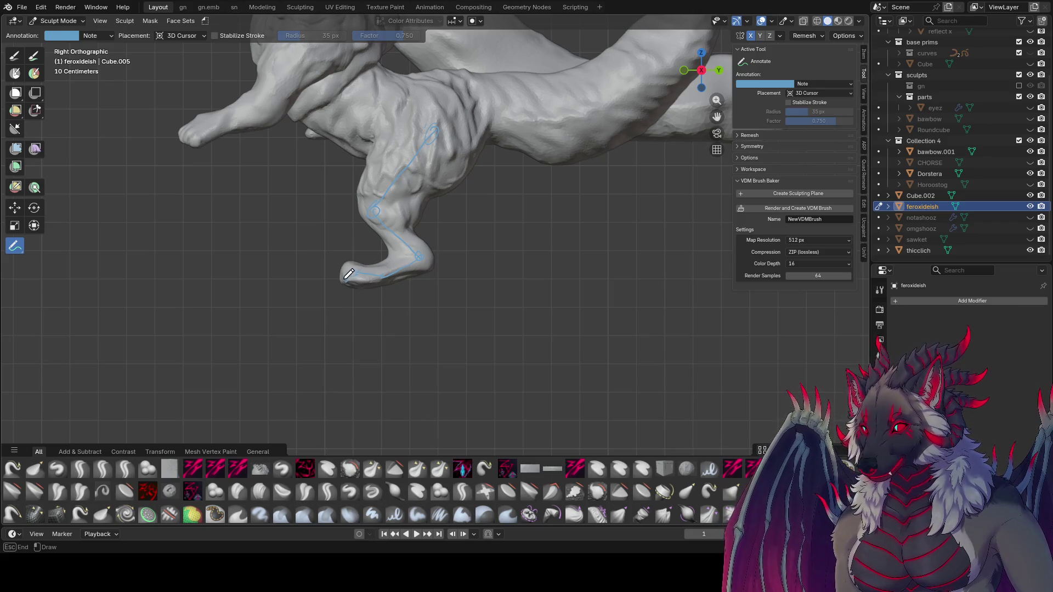
pyautogui.moveTo(348, 274); pyautogui.dragTo(327, 290)
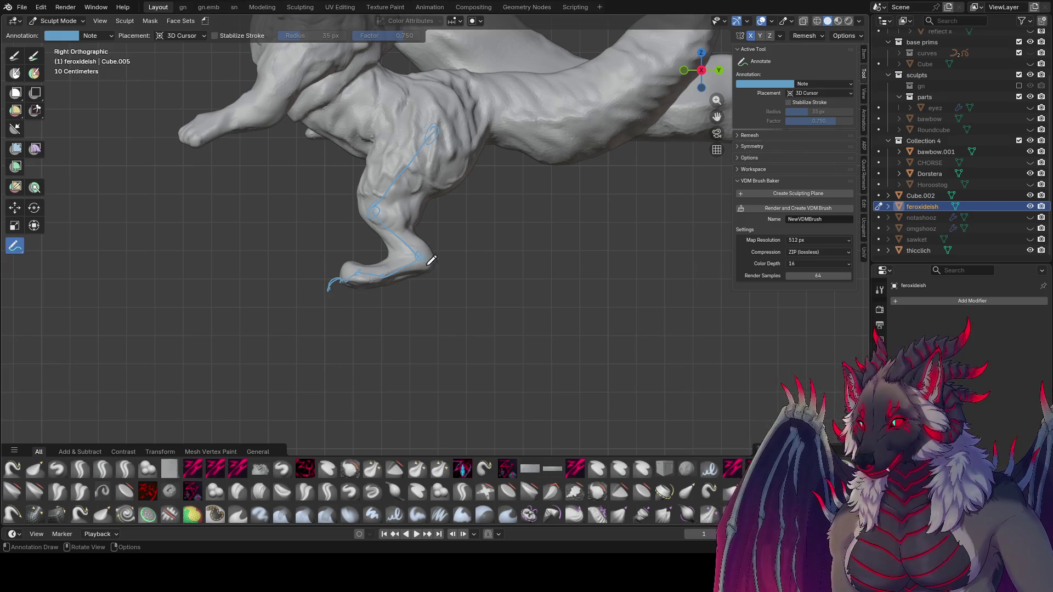
pyautogui.moveTo(423, 257); pyautogui.dragTo(437, 259)
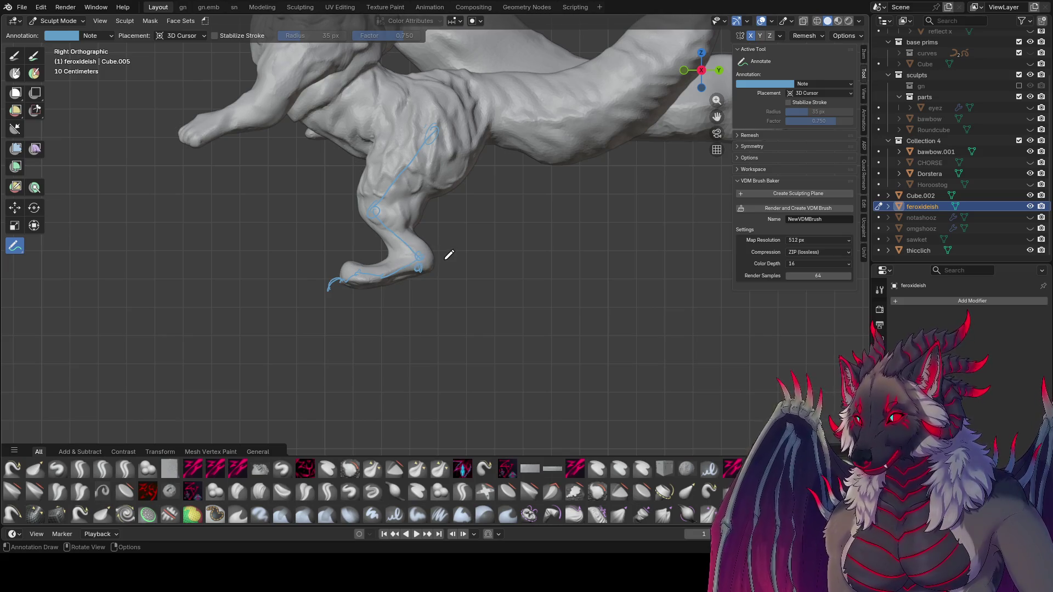
# - Erase the heel scribbles and the whole guide line, leaving the model unmarked
pyautogui.moveTo(439, 260)
pyautogui.mouseDown(button='right')
pyautogui.moveTo(419, 266)
pyautogui.moveTo(431, 273)
pyautogui.mouseUp(button='right')
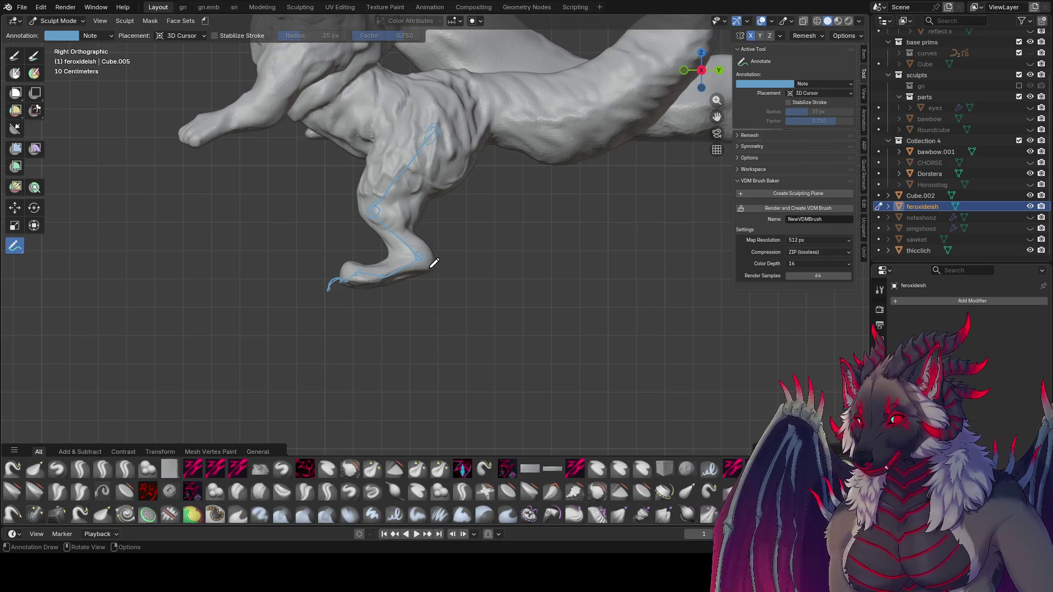
pyautogui.moveTo(434, 263); pyautogui.dragTo(426, 252, button='right')
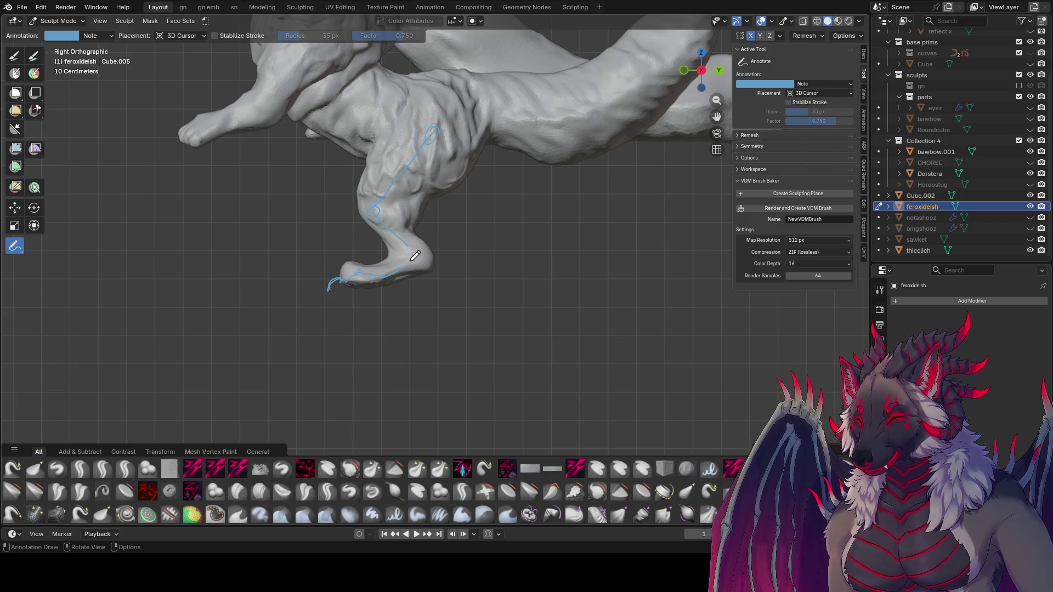
pyautogui.moveTo(415, 256); pyautogui.dragTo(409, 246)
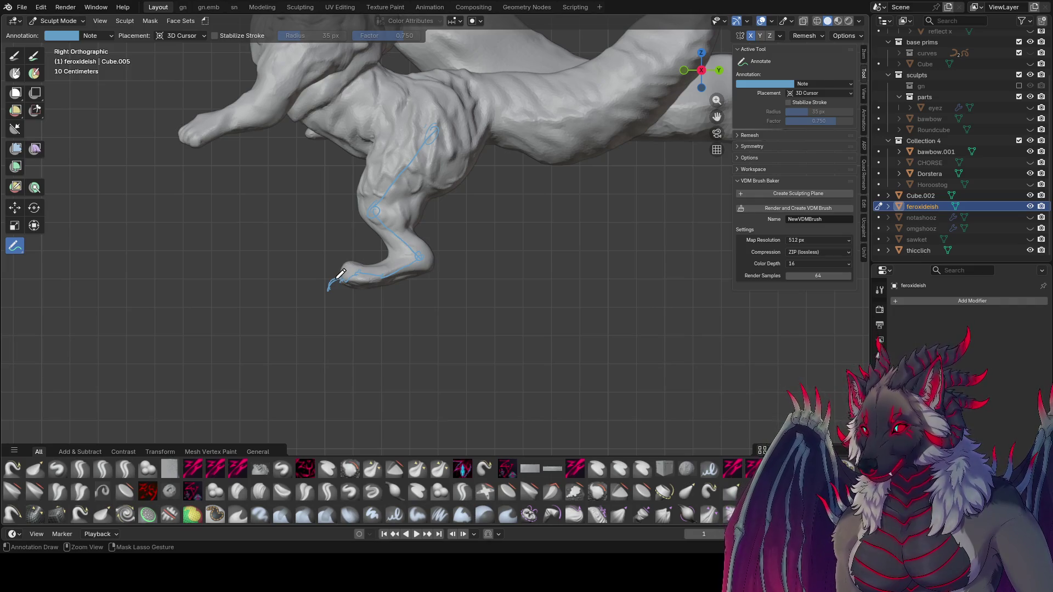
pyautogui.moveTo(327, 292)
pyautogui.mouseDown(button='right')
pyautogui.moveTo(376, 268)
pyautogui.moveTo(425, 263)
pyautogui.moveTo(396, 234)
pyautogui.moveTo(411, 160)
pyautogui.moveTo(446, 155)
pyautogui.mouseUp(button='right')
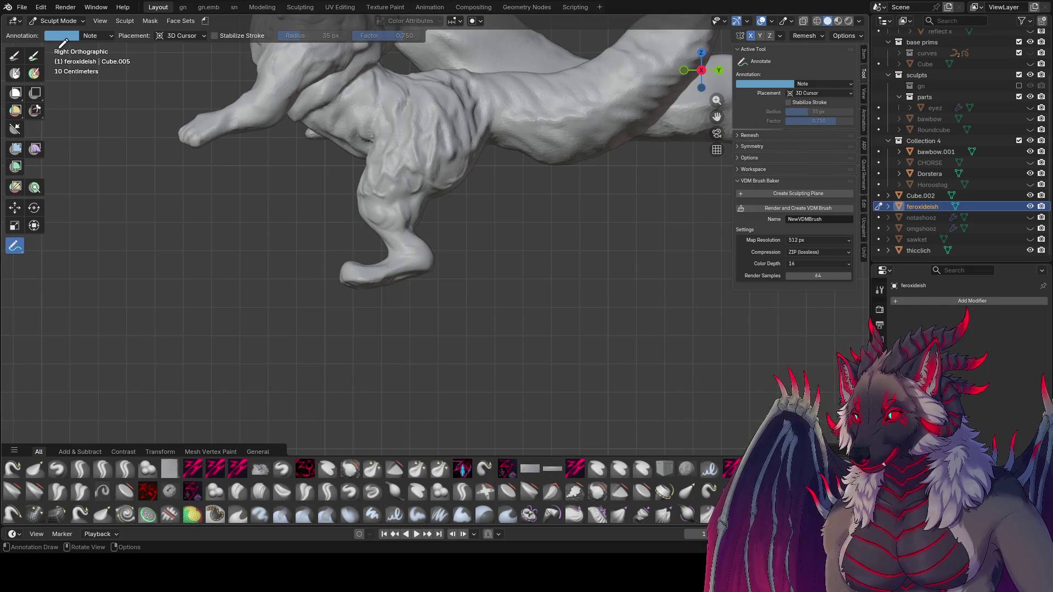
# - Save the file and switch to the Grab sculpting brush
pyautogui.click(71, 21)
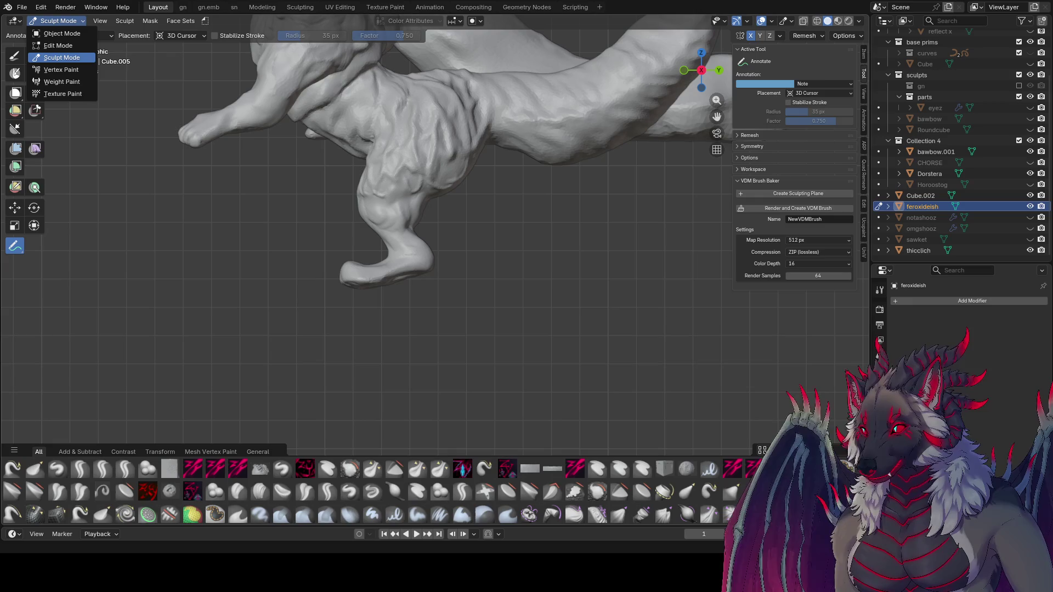
pyautogui.moveTo(625, 299)
pyautogui.mouseDown(button='middle')
pyautogui.moveTo(554, 261)
pyautogui.moveTo(482, 254)
pyautogui.mouseUp(button='middle')
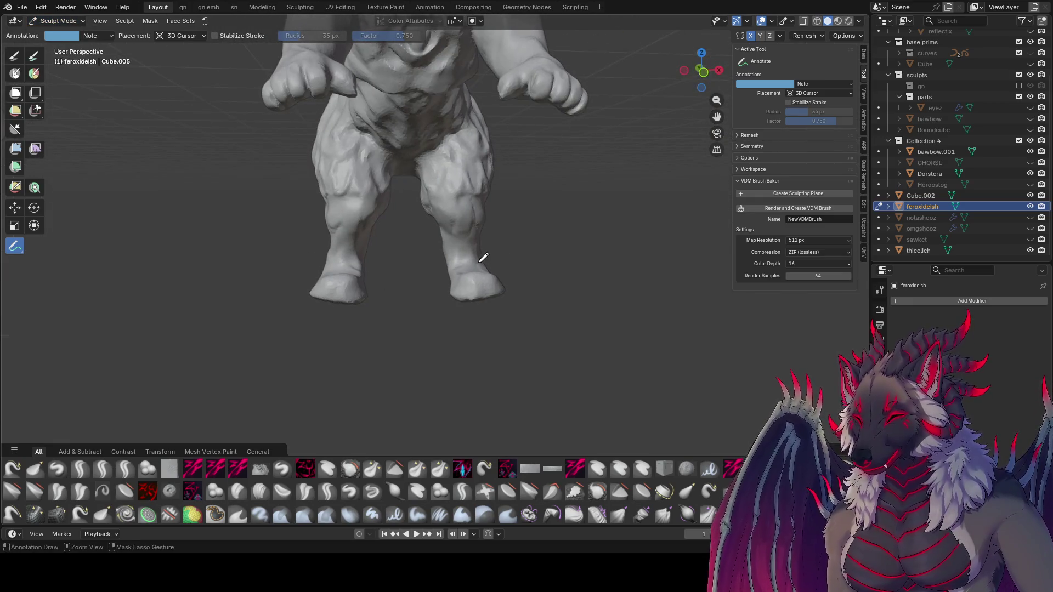
pyautogui.hotkey('ctrl', 's')
pyautogui.click(14, 56)
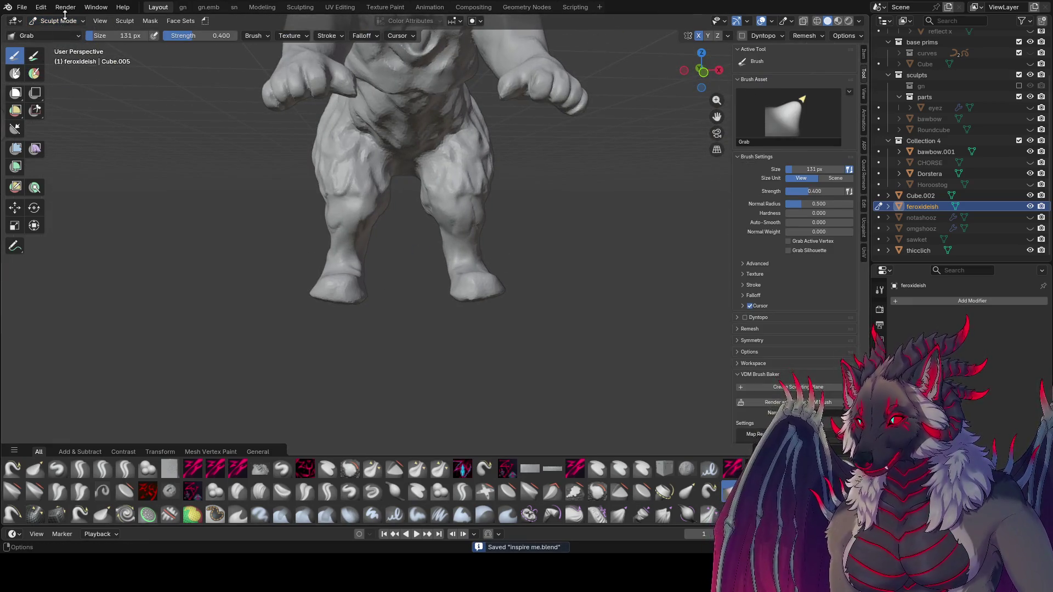
# - Push the hind leg and foot forward, sizing the Grab brush through 103, 84, 90, then 52 px
pyautogui.press('f')
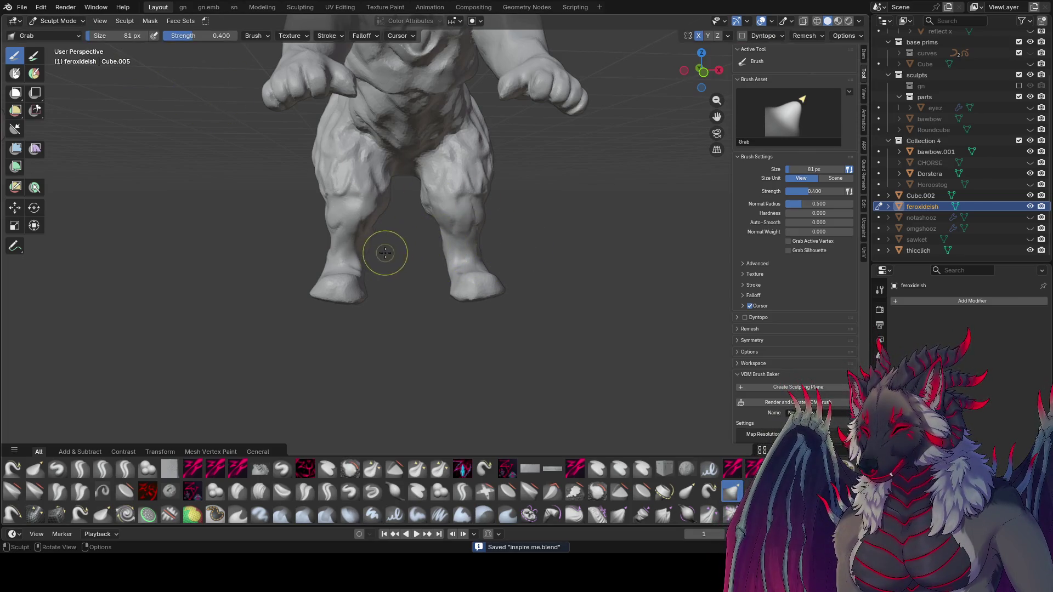
pyautogui.moveTo(454, 251); pyautogui.dragTo(265, 236, button='middle')
pyautogui.moveTo(357, 235)
pyautogui.mouseDown(button='middle')
pyautogui.moveTo(418, 239)
pyautogui.moveTo(404, 270)
pyautogui.moveTo(483, 279)
pyautogui.moveTo(564, 308)
pyautogui.moveTo(482, 307)
pyautogui.moveTo(399, 275)
pyautogui.moveTo(400, 258)
pyautogui.moveTo(437, 235)
pyautogui.moveTo(493, 214)
pyautogui.moveTo(501, 229)
pyautogui.moveTo(478, 226)
pyautogui.mouseUp(button='middle')
pyautogui.click(412, 239)
pyautogui.press('f')
pyautogui.click(405, 253)
pyautogui.moveTo(477, 226); pyautogui.dragTo(464, 234)
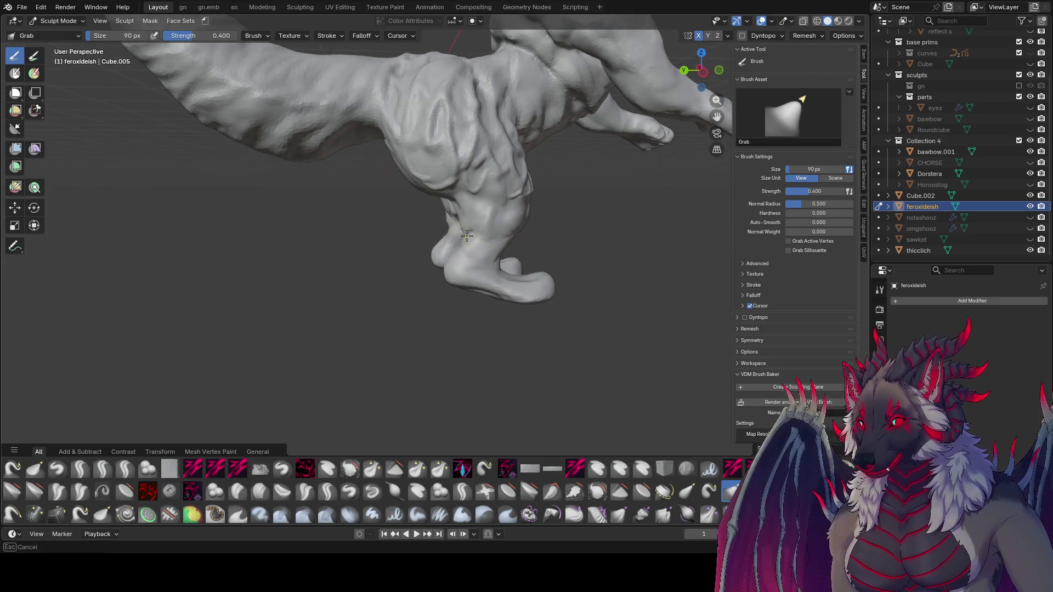
pyautogui.click(466, 236)
pyautogui.moveTo(443, 250)
pyautogui.mouseDown(button='middle')
pyautogui.moveTo(425, 203)
pyautogui.moveTo(611, 192)
pyautogui.moveTo(378, 208)
pyautogui.moveTo(446, 218)
pyautogui.moveTo(439, 230)
pyautogui.moveTo(554, 214)
pyautogui.moveTo(475, 203)
pyautogui.moveTo(430, 246)
pyautogui.moveTo(463, 261)
pyautogui.mouseUp(button='middle')
pyautogui.press('[')
pyautogui.press('[')
pyautogui.press('[')
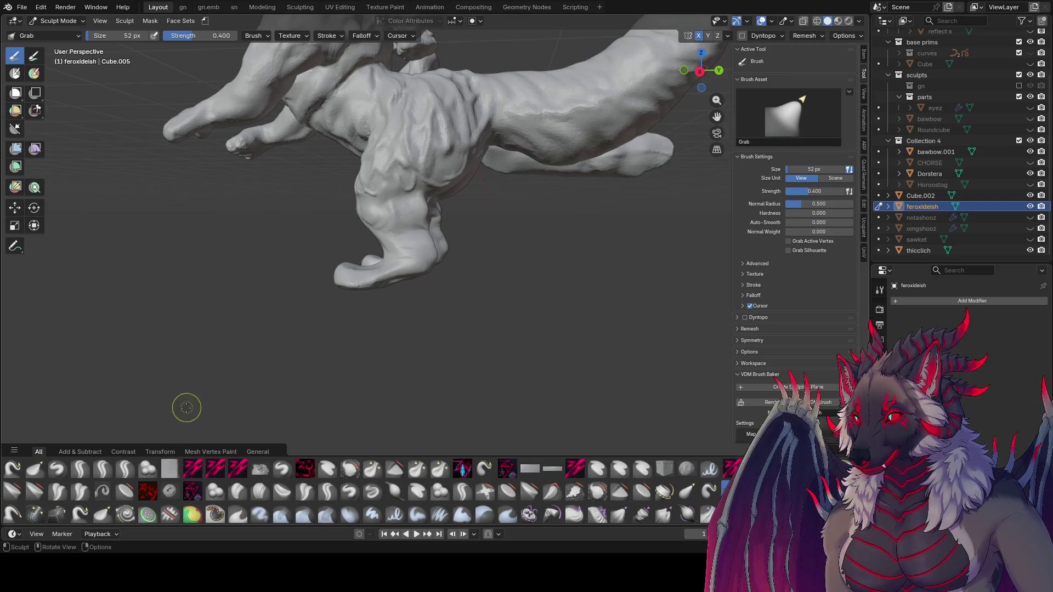
# - Save, then reshape the foot surface with the zy part hook brush at 51 px
pyautogui.hotkey('ctrl', 's')
pyautogui.click(484, 468)
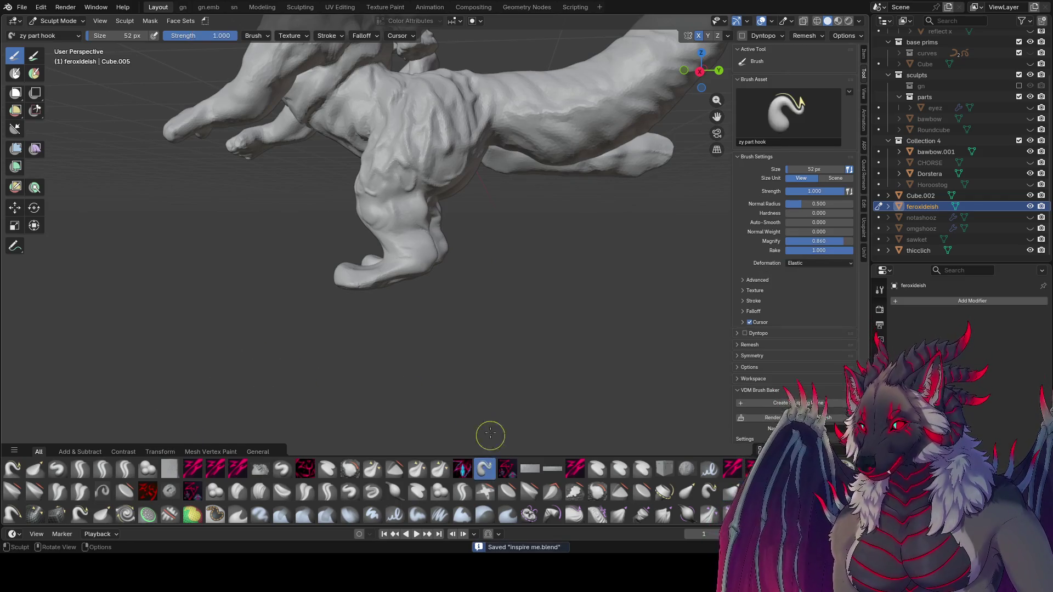
pyautogui.moveTo(428, 222); pyautogui.dragTo(424, 218)
pyautogui.moveTo(424, 218)
pyautogui.mouseDown(button='middle')
pyautogui.moveTo(436, 222)
pyautogui.moveTo(448, 207)
pyautogui.mouseUp(button='middle')
pyautogui.moveTo(330, 214)
pyautogui.mouseDown(button='middle')
pyautogui.moveTo(192, 224)
pyautogui.moveTo(387, 223)
pyautogui.mouseUp(button='middle')
pyautogui.press('f')
pyautogui.click(389, 402)
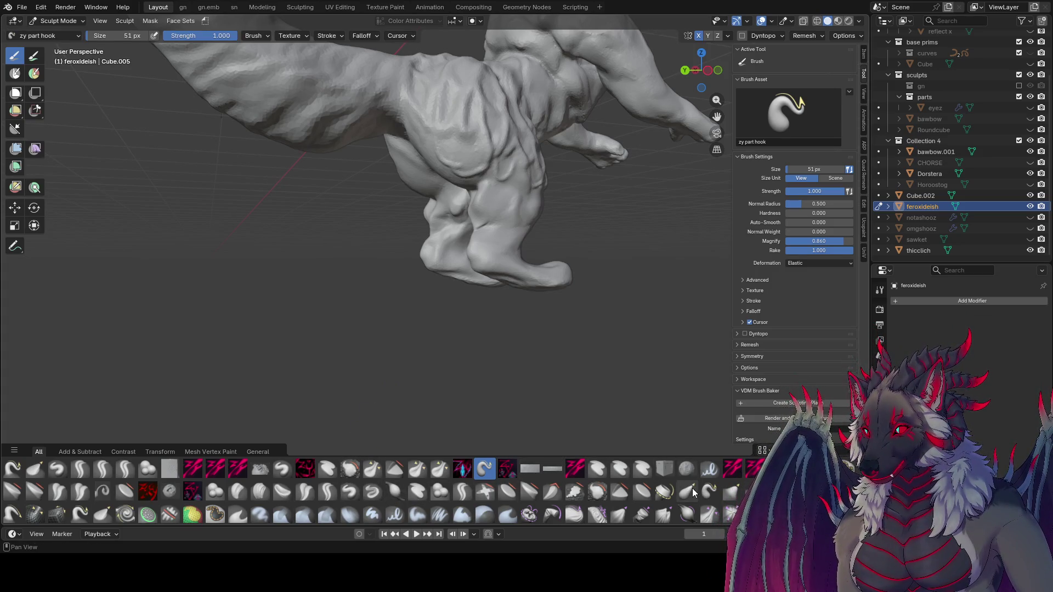
# - Rework the lower legs and ankles with the Elastic Snake Hook brush at 31–54 px and save
pyautogui.click(710, 491)
pyautogui.moveTo(484, 214)
pyautogui.mouseDown(button='middle')
pyautogui.moveTo(413, 223)
pyautogui.moveTo(561, 209)
pyautogui.mouseUp(button='middle')
pyautogui.press('[')
pyautogui.moveTo(434, 236)
pyautogui.mouseDown(button='middle')
pyautogui.moveTo(456, 243)
pyautogui.moveTo(477, 216)
pyautogui.moveTo(347, 204)
pyautogui.moveTo(386, 235)
pyautogui.moveTo(494, 256)
pyautogui.moveTo(485, 291)
pyautogui.moveTo(437, 265)
pyautogui.moveTo(583, 263)
pyautogui.moveTo(441, 256)
pyautogui.moveTo(456, 245)
pyautogui.moveTo(470, 252)
pyautogui.moveTo(447, 216)
pyautogui.moveTo(383, 231)
pyautogui.moveTo(371, 216)
pyautogui.moveTo(505, 219)
pyautogui.moveTo(478, 226)
pyautogui.moveTo(488, 222)
pyautogui.moveTo(428, 211)
pyautogui.moveTo(357, 214)
pyautogui.moveTo(369, 221)
pyautogui.moveTo(379, 215)
pyautogui.moveTo(360, 218)
pyautogui.moveTo(352, 202)
pyautogui.moveTo(392, 219)
pyautogui.moveTo(480, 204)
pyautogui.moveTo(419, 159)
pyautogui.moveTo(498, 216)
pyautogui.mouseUp(button='middle')
pyautogui.press('[')
pyautogui.press(']')
pyautogui.scroll(3, 367, 225)
pyautogui.press(']')
pyautogui.press(']')
pyautogui.press(']')
pyautogui.press('[')
pyautogui.press('[')
pyautogui.press('[')
pyautogui.press('[')
pyautogui.press('[')
pyautogui.press(']')
pyautogui.press(']')
pyautogui.press('[')
pyautogui.press('[')
pyautogui.press('[')
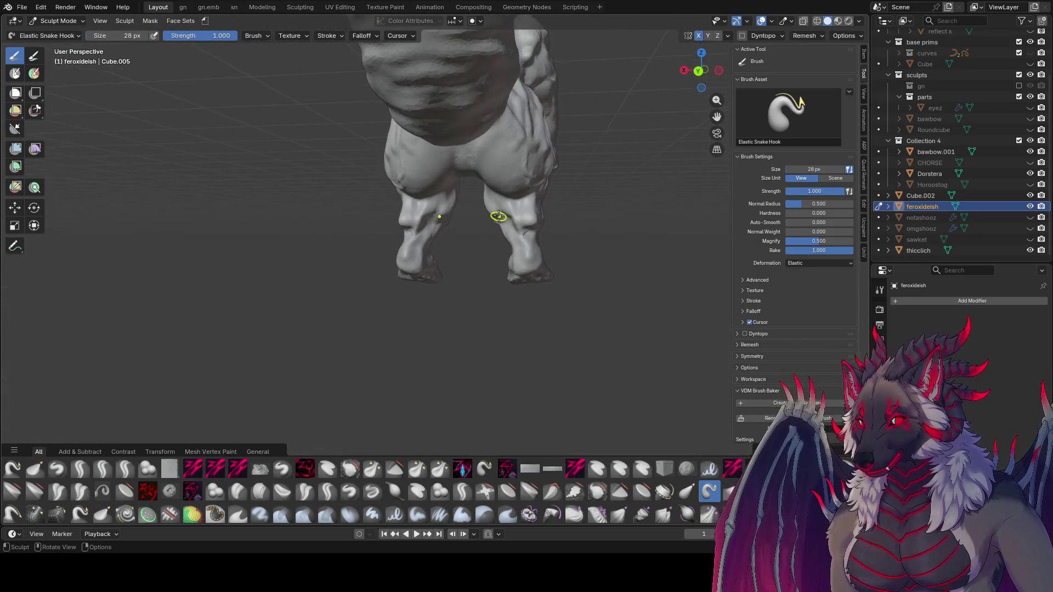
pyautogui.hotkey('ctrl', 's')
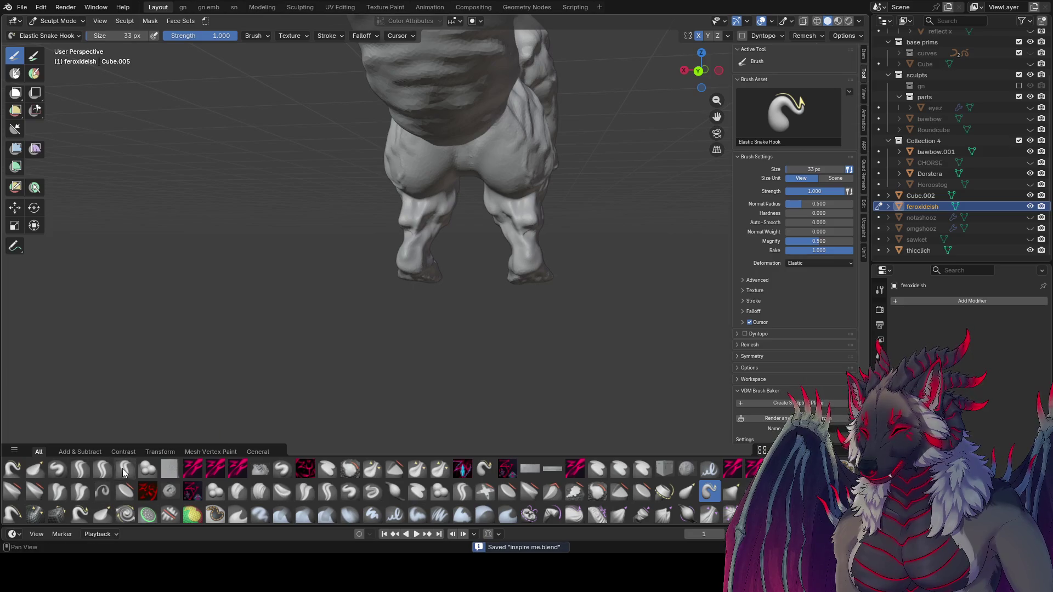
# - Carve fur grooves into the legs with the zy lid brush at 31–40 px, saving along the way
pyautogui.click(125, 469)
pyautogui.moveTo(179, 419); pyautogui.dragTo(435, 244, button='middle')
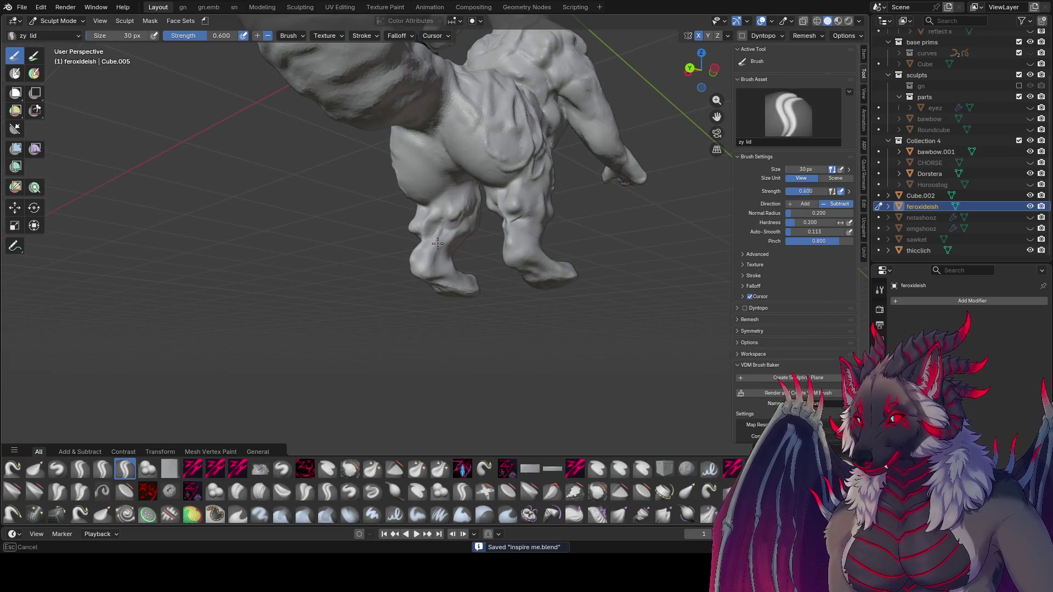
pyautogui.moveTo(441, 233); pyautogui.dragTo(455, 225, button='middle')
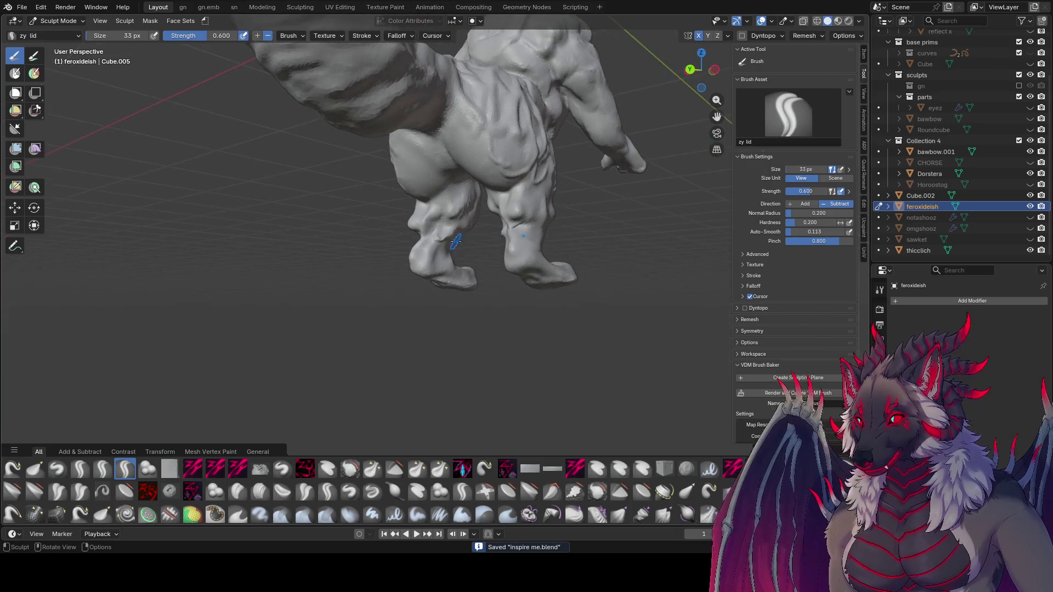
pyautogui.press(']')
pyautogui.press(']')
pyautogui.press(']')
pyautogui.press(']')
pyautogui.press(']')
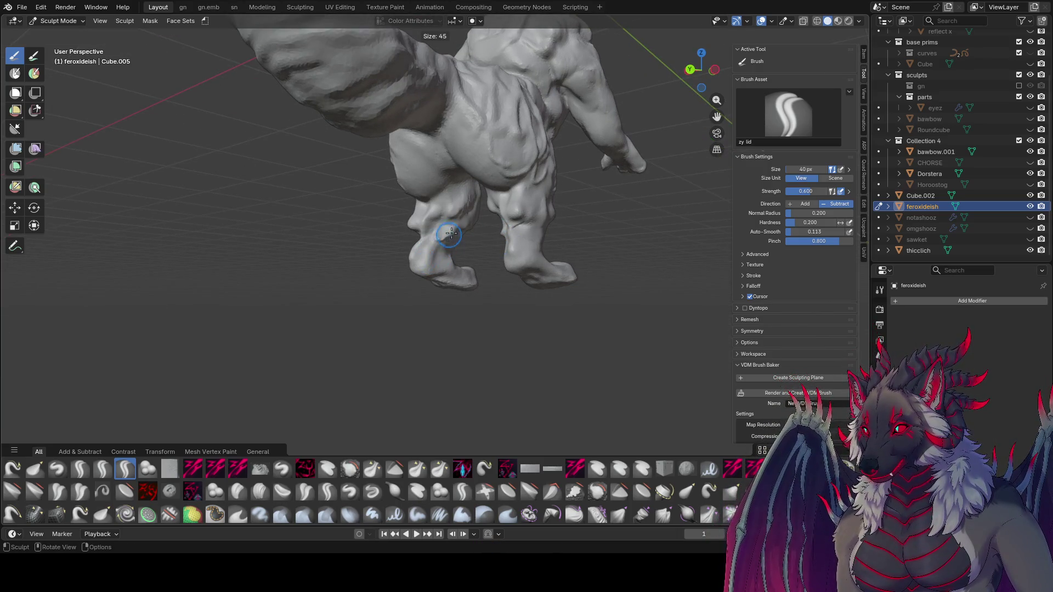
pyautogui.moveTo(450, 230)
pyautogui.mouseDown(button='middle')
pyautogui.moveTo(466, 219)
pyautogui.moveTo(458, 235)
pyautogui.moveTo(451, 230)
pyautogui.moveTo(465, 235)
pyautogui.moveTo(452, 222)
pyautogui.mouseUp(button='middle')
pyautogui.press('[')
pyautogui.press('[')
pyautogui.press('[')
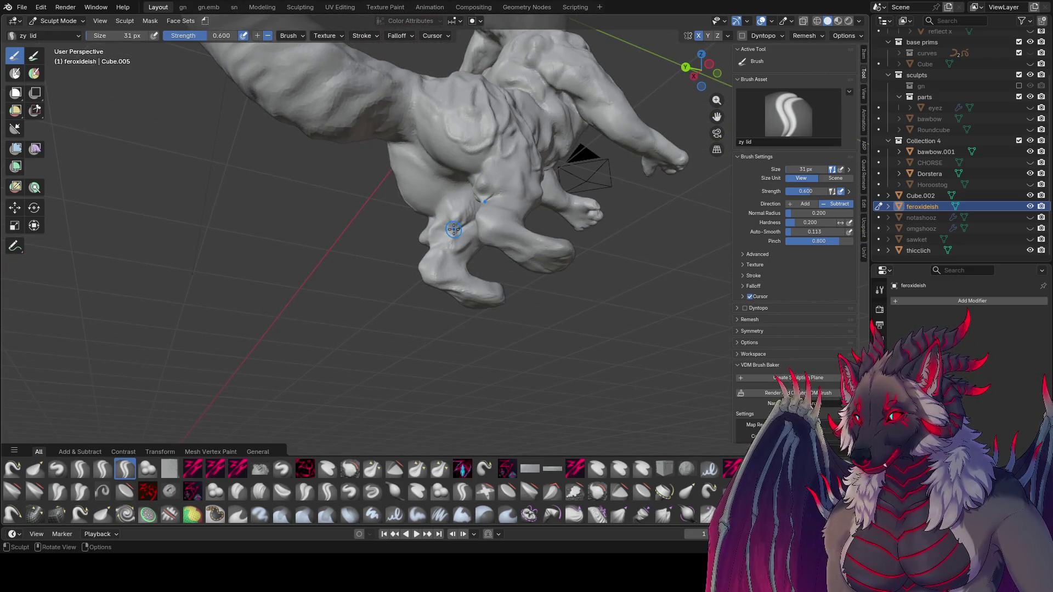
pyautogui.hotkey('ctrl', 's')
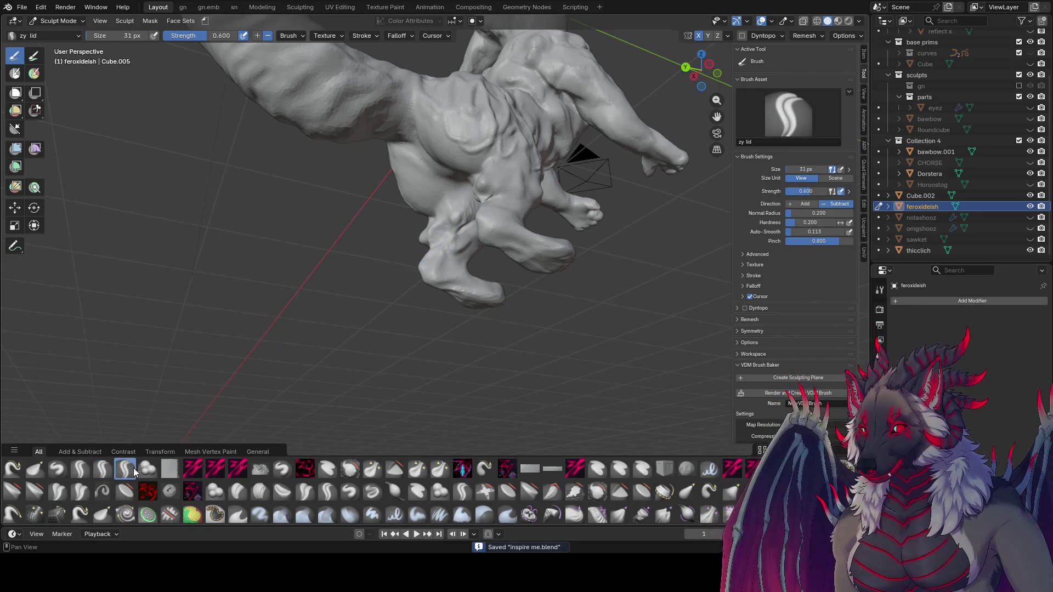
pyautogui.moveTo(383, 318)
pyautogui.mouseDown(button='middle')
pyautogui.moveTo(308, 324)
pyautogui.moveTo(458, 226)
pyautogui.moveTo(447, 223)
pyautogui.moveTo(467, 196)
pyautogui.moveTo(483, 219)
pyautogui.moveTo(472, 233)
pyautogui.moveTo(445, 221)
pyautogui.moveTo(432, 229)
pyautogui.moveTo(438, 221)
pyautogui.moveTo(498, 249)
pyautogui.moveTo(417, 214)
pyautogui.moveTo(512, 216)
pyautogui.moveTo(476, 243)
pyautogui.moveTo(447, 223)
pyautogui.moveTo(446, 235)
pyautogui.moveTo(414, 237)
pyautogui.moveTo(433, 245)
pyautogui.moveTo(429, 227)
pyautogui.moveTo(405, 236)
pyautogui.mouseUp(button='middle')
pyautogui.press('ctrl')
pyautogui.hotkey('ctrl', 's')
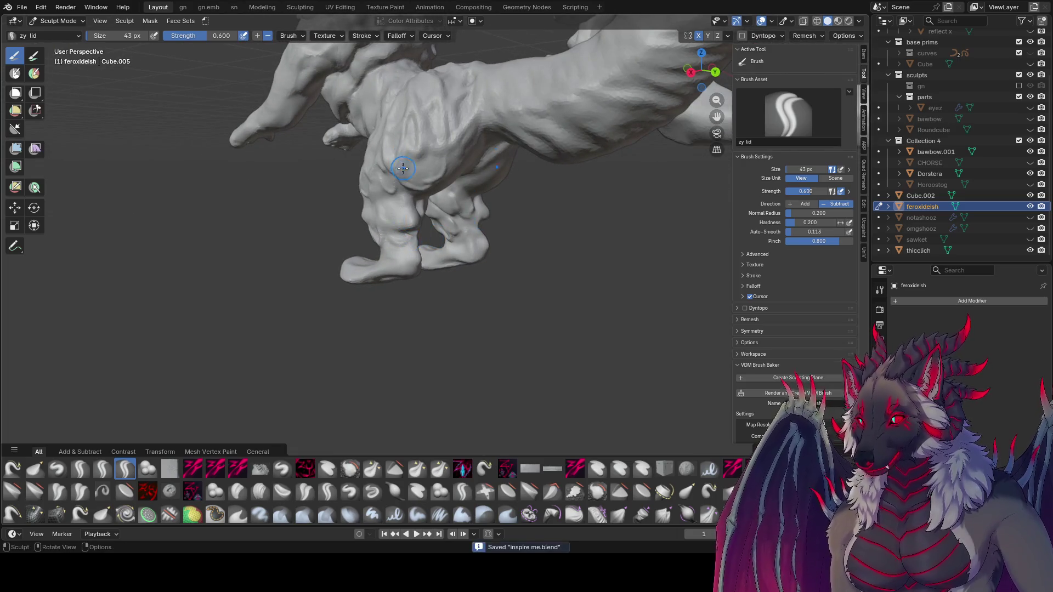
# - Add more fur creases to the thighs and haunches with the zy lid brush at 46, 49 and 41 px
pyautogui.moveTo(400, 167); pyautogui.dragTo(454, 159, button='middle')
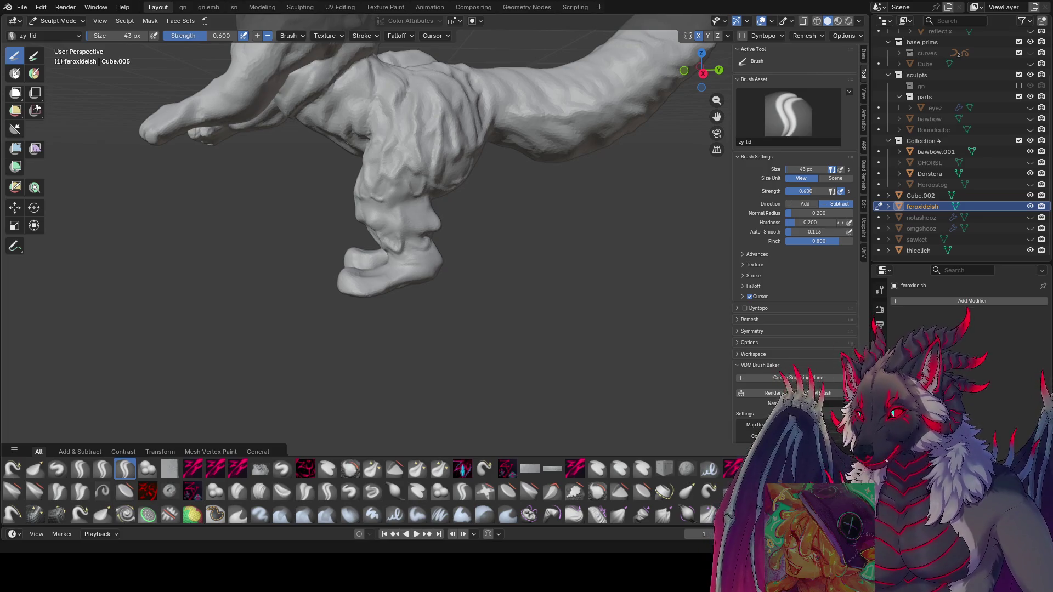
pyautogui.moveTo(483, 104); pyautogui.dragTo(518, 86, button='middle')
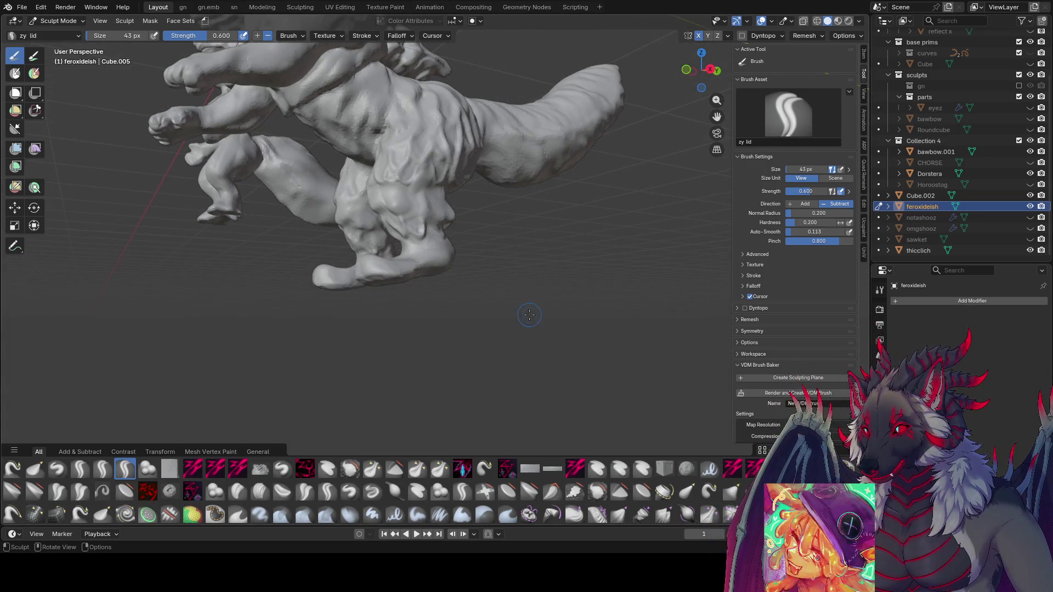
pyautogui.moveTo(581, 272)
pyautogui.mouseDown(button='middle')
pyautogui.moveTo(437, 177)
pyautogui.moveTo(461, 170)
pyautogui.moveTo(437, 183)
pyautogui.moveTo(469, 187)
pyautogui.moveTo(330, 171)
pyautogui.moveTo(336, 186)
pyautogui.moveTo(377, 156)
pyautogui.moveTo(369, 165)
pyautogui.moveTo(394, 189)
pyautogui.mouseUp(button='middle')
pyautogui.press('f')
pyautogui.click(448, 176)
pyautogui.press('f')
pyautogui.click(434, 176)
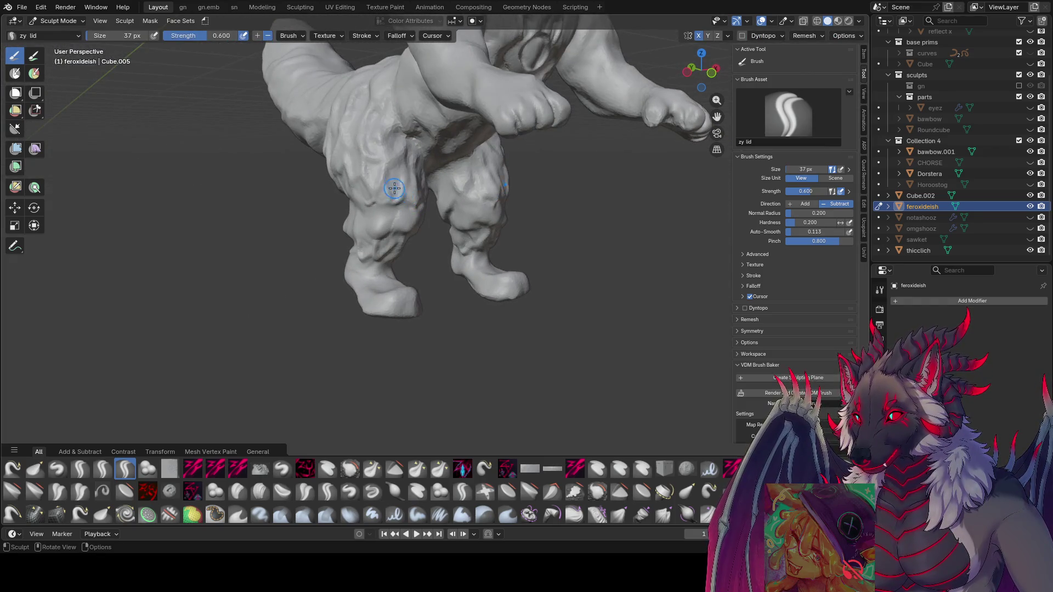
pyautogui.moveTo(403, 199)
pyautogui.mouseDown(button='middle')
pyautogui.moveTo(354, 165)
pyautogui.moveTo(305, 170)
pyautogui.moveTo(420, 167)
pyautogui.moveTo(475, 134)
pyautogui.mouseUp(button='middle')
pyautogui.press(']')
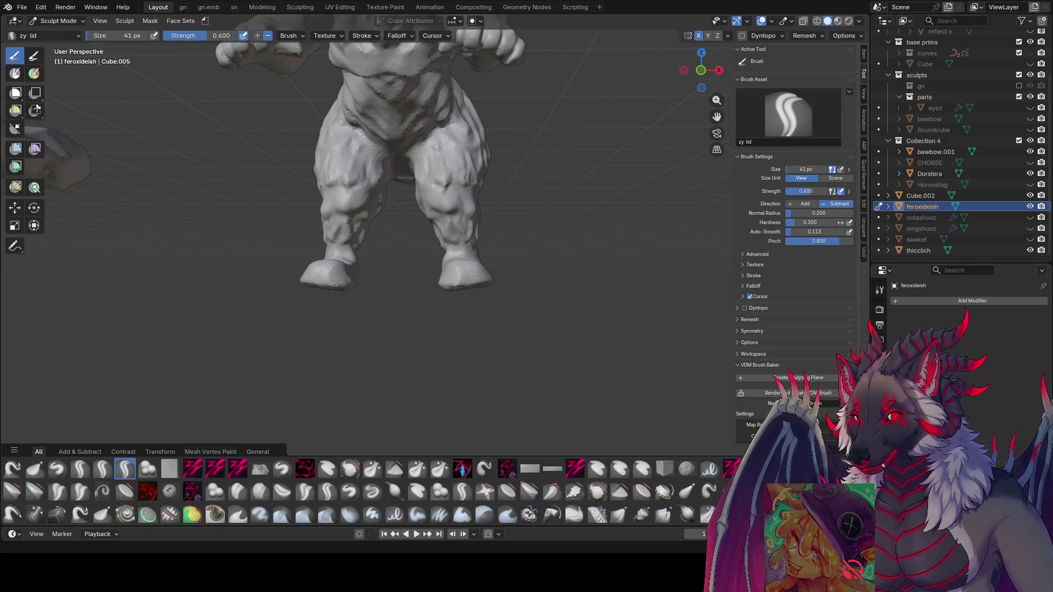
pyautogui.scroll(-3, 486, 214)
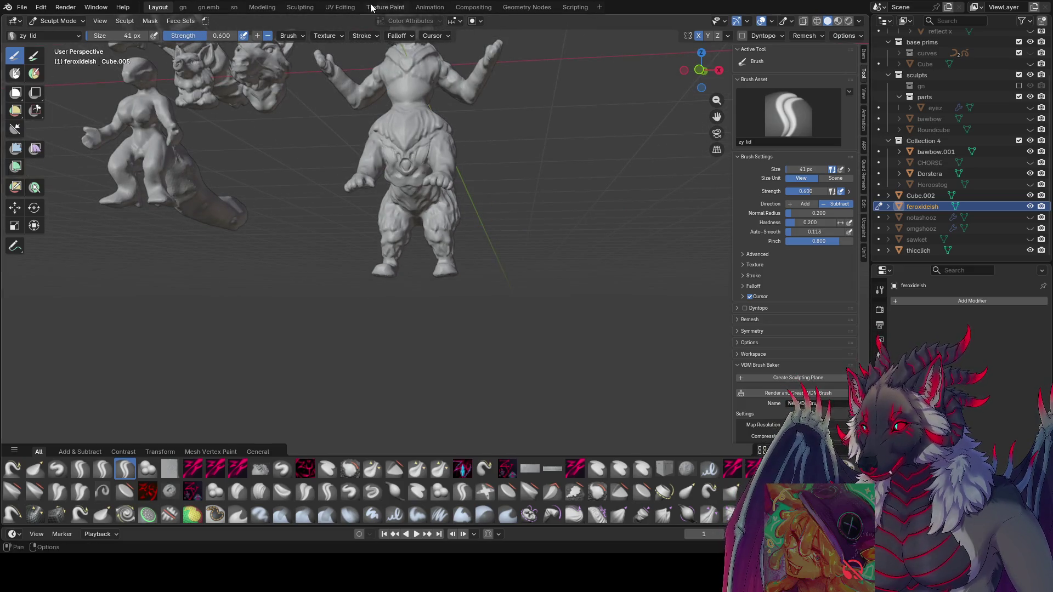
pyautogui.moveTo(329, 220)
pyautogui.mouseDown(button='middle')
pyautogui.moveTo(66, 214)
pyautogui.moveTo(759, 205)
pyautogui.mouseUp(button='middle')
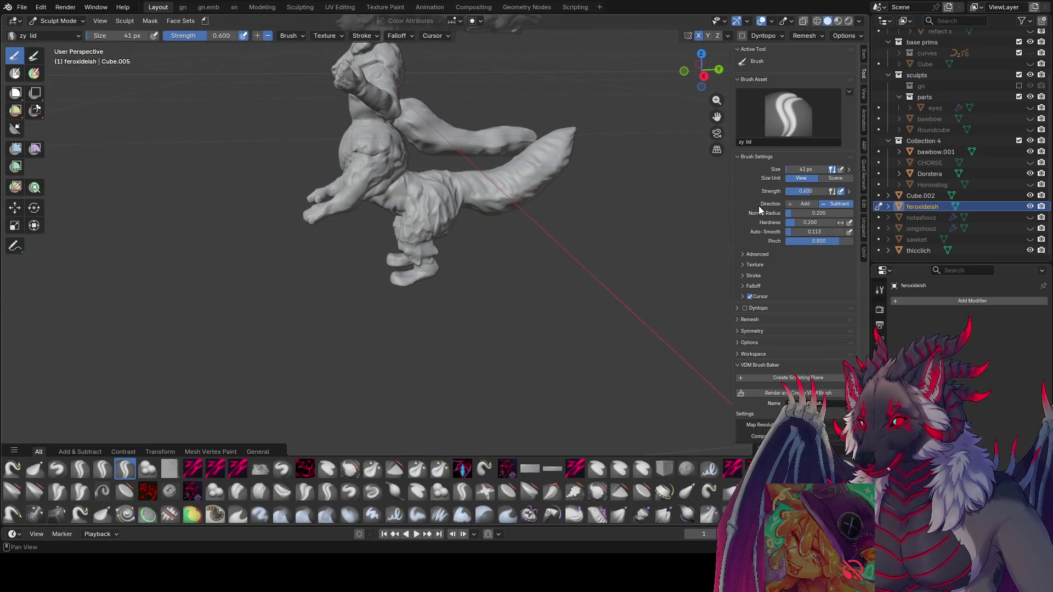
# - Hide sawket, briefly show omgshooz, and hide then re-show feroxideish in the Outliner
pyautogui.moveTo(480, 264)
pyautogui.mouseDown(button='middle')
pyautogui.moveTo(384, 258)
pyautogui.moveTo(459, 250)
pyautogui.mouseUp(button='middle')
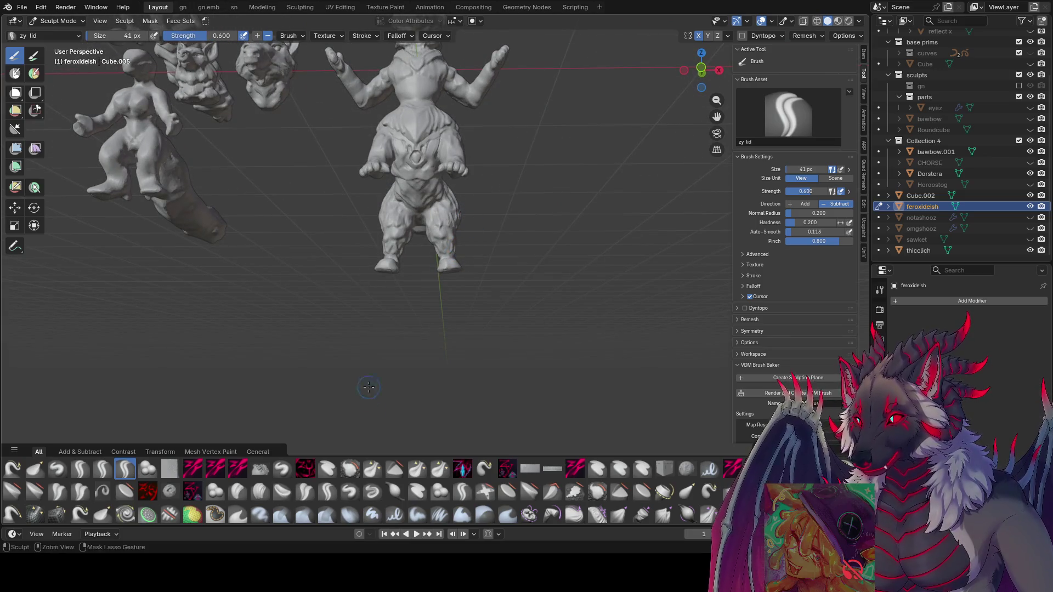
pyautogui.keyDown('ctrl'); pyautogui.moveTo(368, 387); pyautogui.dragTo(369, 378, button='middle'); pyautogui.keyUp('ctrl')
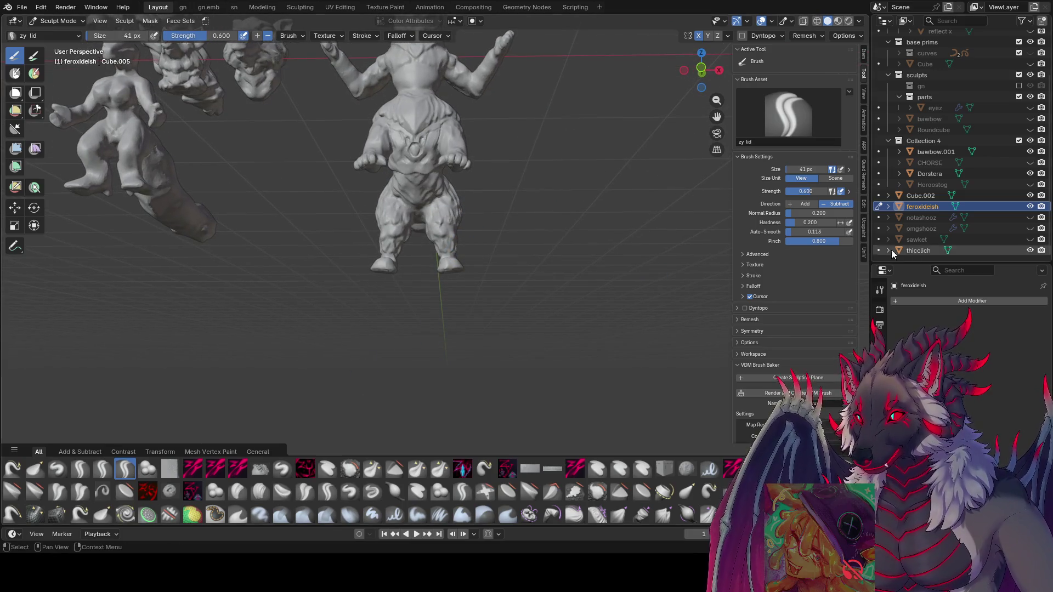
pyautogui.click(1030, 239)
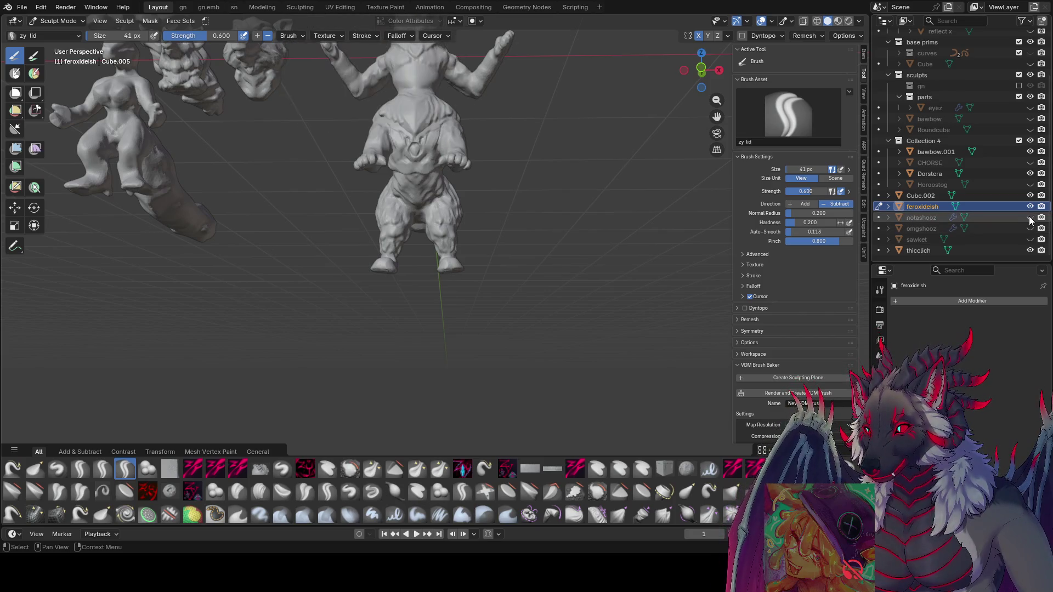
pyautogui.click(1030, 229)
pyautogui.moveTo(548, 296)
pyautogui.mouseDown(button='middle')
pyautogui.moveTo(308, 250)
pyautogui.moveTo(322, 287)
pyautogui.moveTo(490, 305)
pyautogui.moveTo(110, 290)
pyautogui.mouseUp(button='middle')
pyautogui.click(1029, 207)
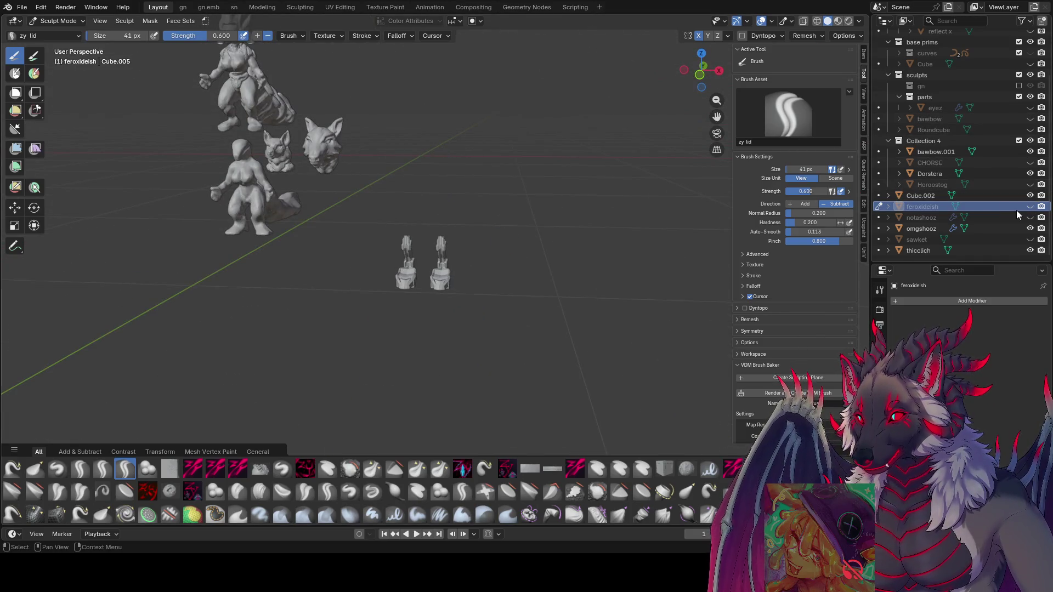
pyautogui.moveTo(258, 241); pyautogui.dragTo(351, 241, button='middle')
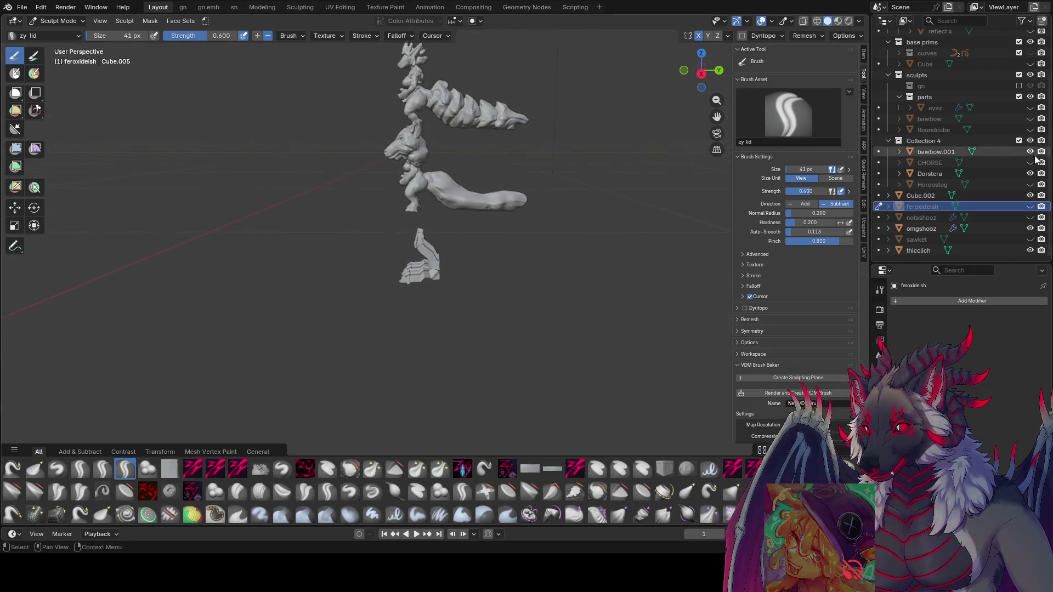
pyautogui.click(1029, 206)
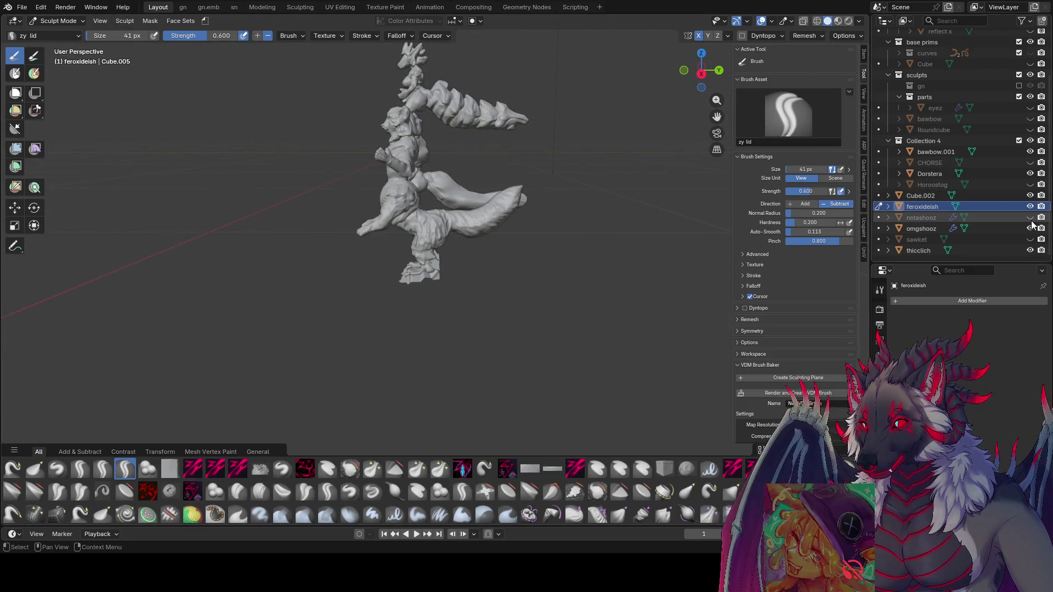
pyautogui.click(1029, 228)
pyautogui.moveTo(510, 291)
pyautogui.mouseDown(button='middle')
pyautogui.moveTo(433, 291)
pyautogui.moveTo(520, 335)
pyautogui.mouseUp(button='middle')
# - Save, then carve the undersides of the feet with the zy lid brush at 32–33 px
pyautogui.hotkey('ctrl', 's')
pyautogui.scroll(3, 434, 287)
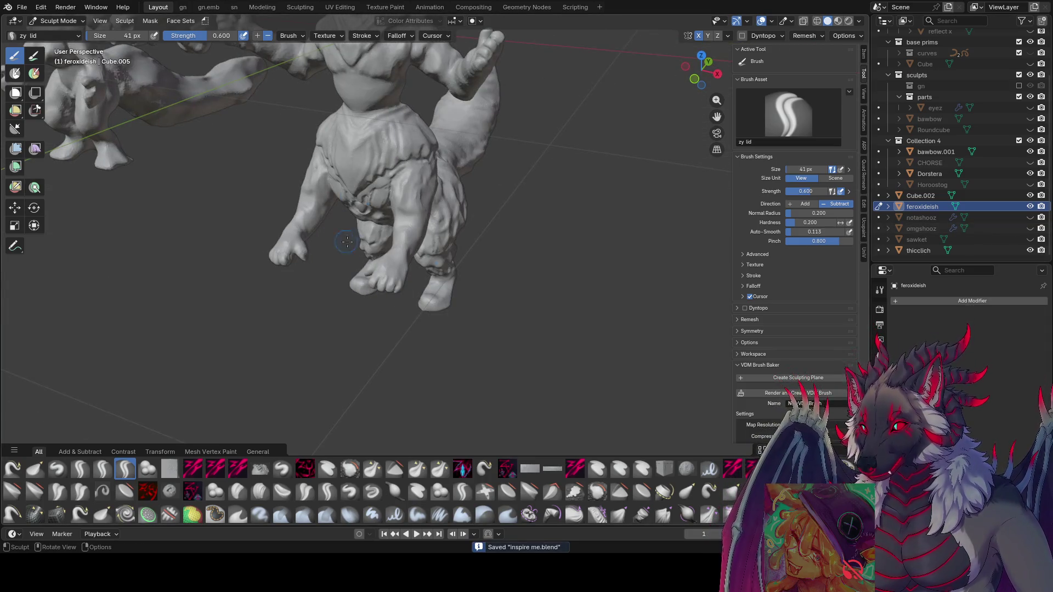
pyautogui.moveTo(347, 242)
pyautogui.mouseDown(button='middle')
pyautogui.moveTo(447, 262)
pyautogui.moveTo(454, 190)
pyautogui.mouseUp(button='middle')
pyautogui.press('[')
pyautogui.press('[')
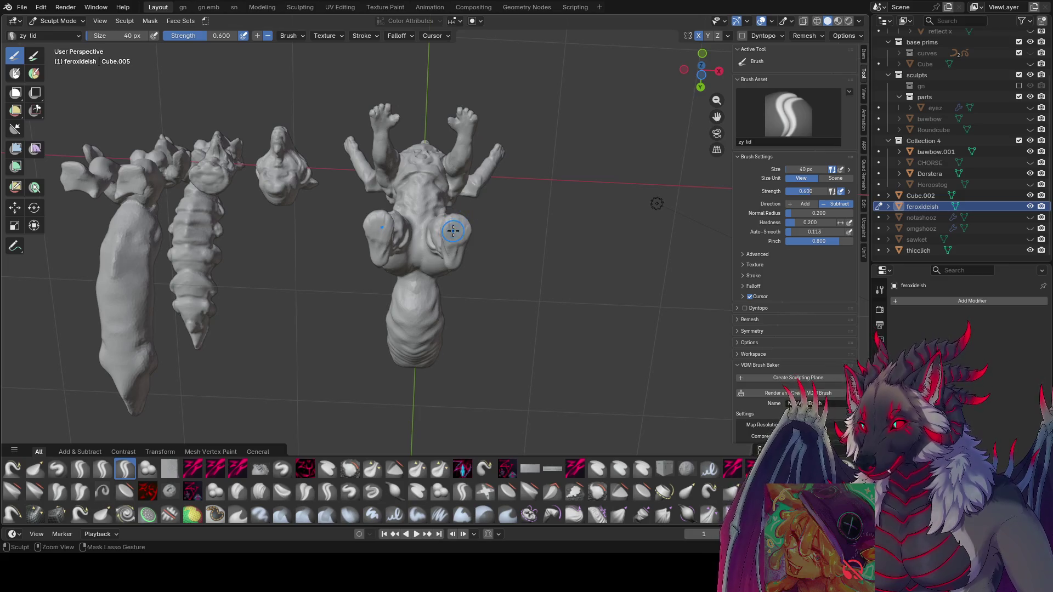
pyautogui.moveTo(458, 240); pyautogui.dragTo(443, 223, button='middle')
pyautogui.press('[')
pyautogui.press('[')
pyautogui.press('[')
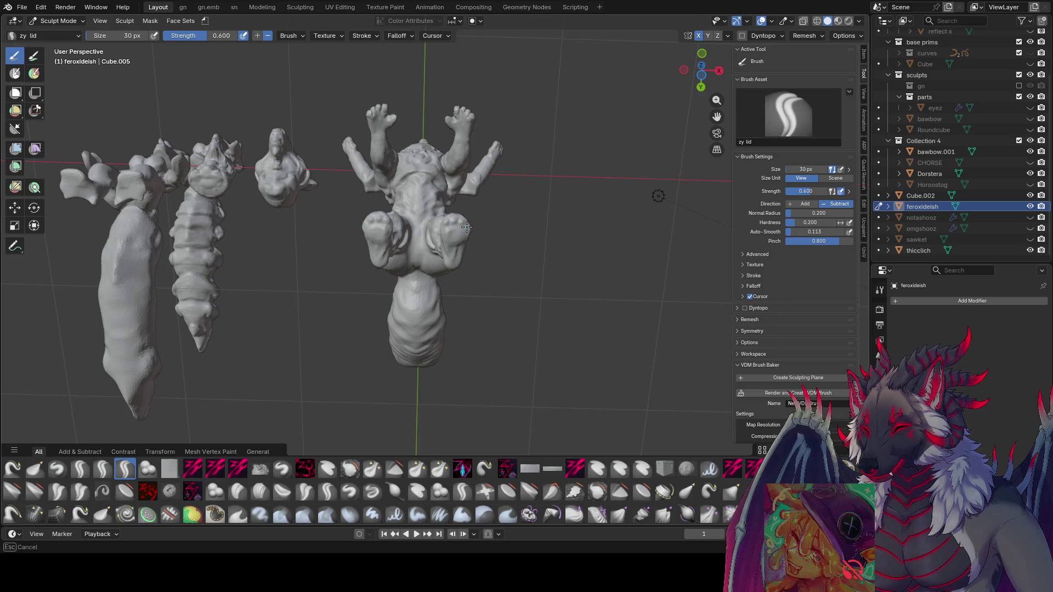
pyautogui.moveTo(466, 226)
pyautogui.mouseDown(button='middle')
pyautogui.moveTo(439, 264)
pyautogui.moveTo(425, 315)
pyautogui.moveTo(453, 240)
pyautogui.moveTo(439, 309)
pyautogui.moveTo(453, 294)
pyautogui.moveTo(448, 302)
pyautogui.moveTo(433, 292)
pyautogui.moveTo(398, 319)
pyautogui.moveTo(392, 286)
pyautogui.moveTo(329, 324)
pyautogui.moveTo(396, 269)
pyautogui.moveTo(428, 295)
pyautogui.moveTo(416, 284)
pyautogui.moveTo(469, 280)
pyautogui.moveTo(605, 231)
pyautogui.moveTo(530, 254)
pyautogui.moveTo(432, 229)
pyautogui.moveTo(458, 228)
pyautogui.moveTo(469, 229)
pyautogui.moveTo(384, 237)
pyautogui.mouseUp(button='middle')
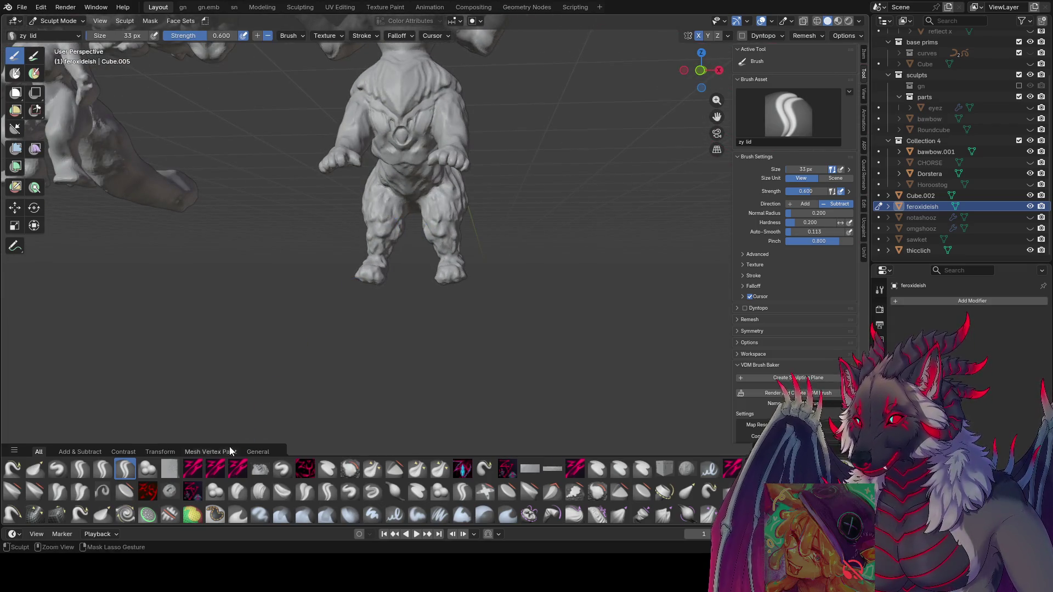
# - Carve fur grooves along the tail with the zy cleave brush at 14–17 px, saving repeatedly
pyautogui.hotkey('ctrl', 's')
pyautogui.click(192, 470)
pyautogui.moveTo(393, 199)
pyautogui.mouseDown(button='middle')
pyautogui.moveTo(378, 230)
pyautogui.moveTo(393, 232)
pyautogui.moveTo(432, 186)
pyautogui.mouseUp(button='middle')
pyautogui.press(']')
pyautogui.press(']')
pyautogui.press(']')
pyautogui.press(']')
pyautogui.press(']')
pyautogui.press(']')
pyautogui.press(']')
pyautogui.moveTo(426, 185)
pyautogui.mouseDown(button='middle')
pyautogui.moveTo(397, 189)
pyautogui.moveTo(403, 158)
pyautogui.moveTo(377, 176)
pyautogui.moveTo(484, 174)
pyautogui.moveTo(460, 168)
pyautogui.moveTo(523, 190)
pyautogui.mouseUp(button='middle')
pyautogui.press(']')
pyautogui.press(']')
pyautogui.press(']')
pyautogui.hotkey('ctrl', 's')
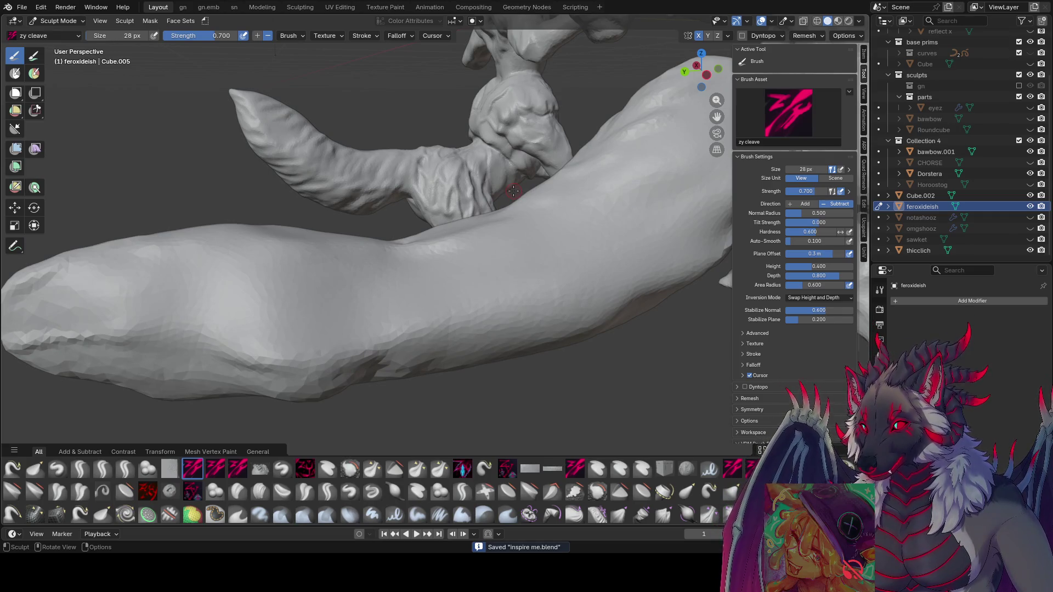
pyautogui.moveTo(512, 191)
pyautogui.mouseDown(button='middle')
pyautogui.moveTo(610, 261)
pyautogui.moveTo(657, 216)
pyautogui.mouseUp(button='middle')
pyautogui.hotkey('ctrl', 's')
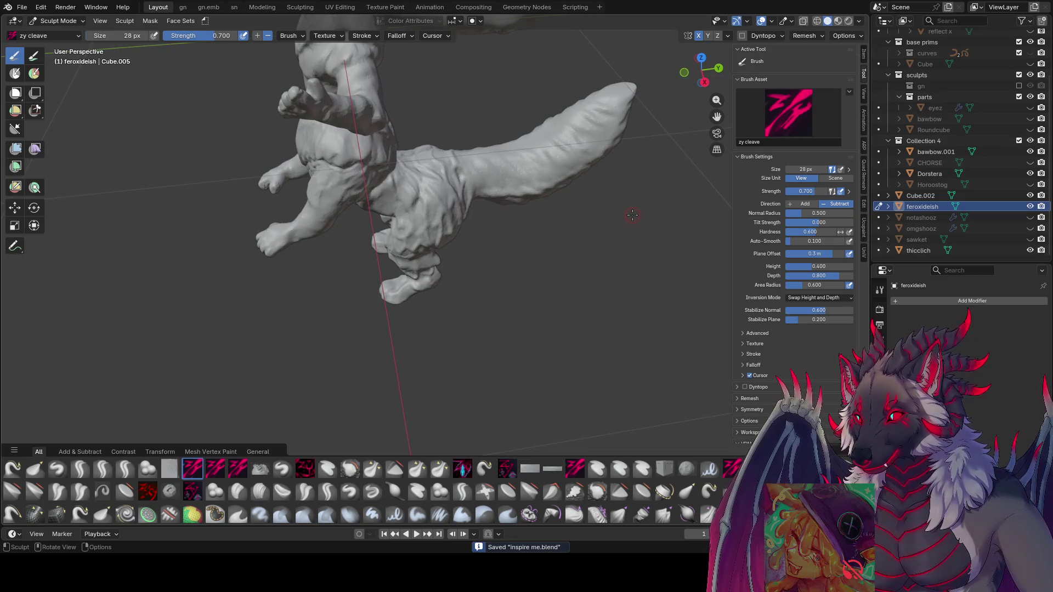
pyautogui.moveTo(627, 215)
pyautogui.mouseDown(button='middle')
pyautogui.moveTo(400, 156)
pyautogui.moveTo(393, 186)
pyautogui.moveTo(416, 211)
pyautogui.mouseUp(button='middle')
pyautogui.hotkey('ctrl', 's')
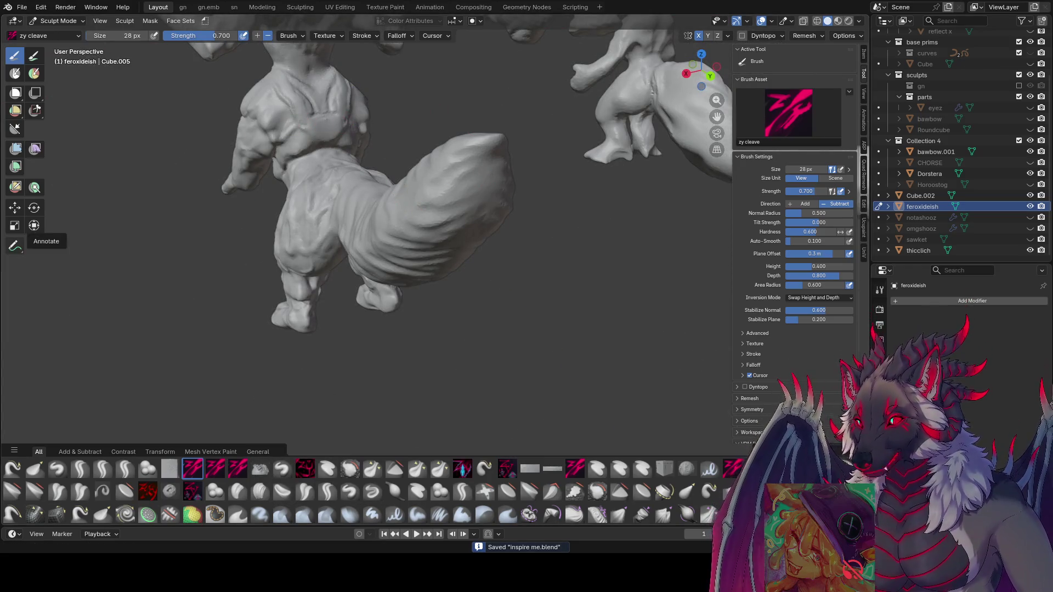
pyautogui.moveTo(412, 268); pyautogui.dragTo(502, 248, button='middle')
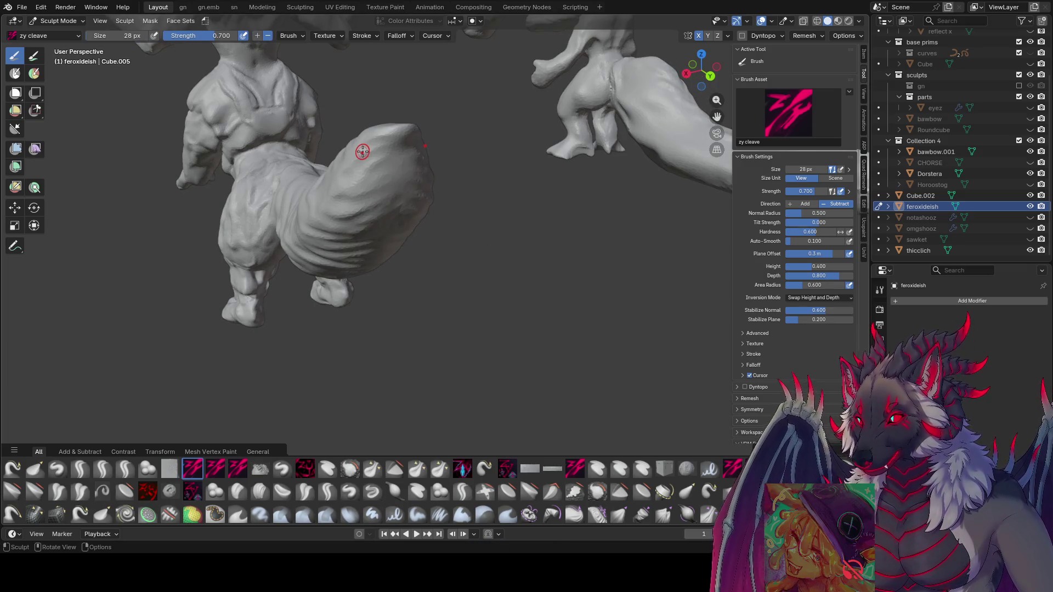
pyautogui.moveTo(391, 198); pyautogui.dragTo(524, 239, button='middle')
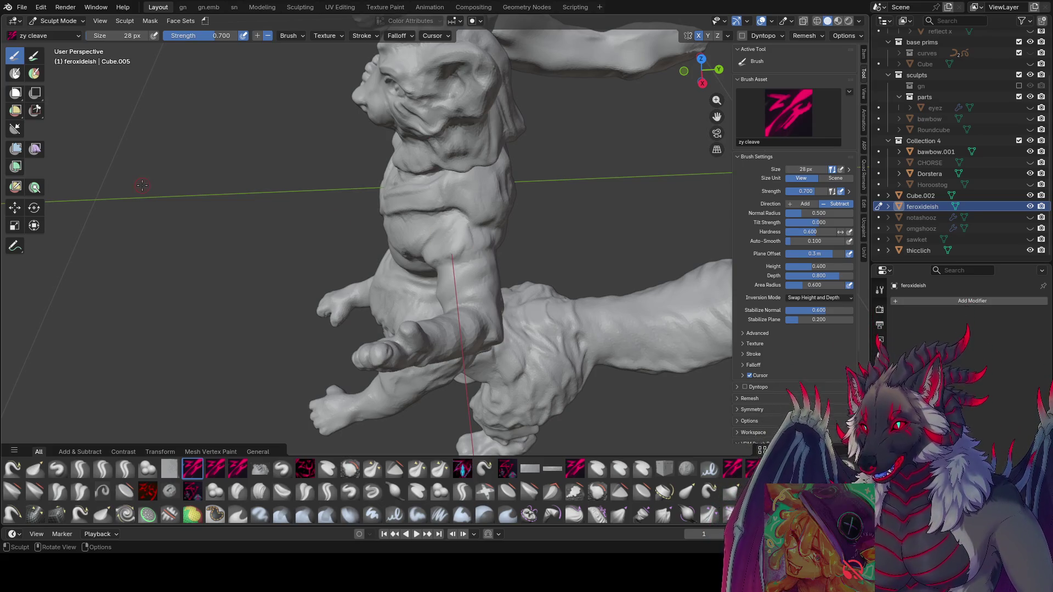
pyautogui.moveTo(320, 323)
pyautogui.keyDown('shift'); pyautogui.mouseDown(button='middle')
pyautogui.moveTo(164, 238)
pyautogui.moveTo(426, 146)
pyautogui.moveTo(362, 274)
pyautogui.moveTo(379, 252)
pyautogui.moveTo(383, 296)
pyautogui.moveTo(422, 301)
pyautogui.moveTo(454, 334)
pyautogui.moveTo(486, 301)
pyautogui.moveTo(367, 235)
pyautogui.moveTo(395, 275)
pyautogui.moveTo(420, 288)
pyautogui.moveTo(486, 282)
pyautogui.mouseUp(button='middle'); pyautogui.keyUp('shift')
# - Save, then switch to the Grab brush shrunk to 57 px at 0.400 strength
pyautogui.hotkey('ctrl', 's')
pyautogui.press('f')
pyautogui.click(410, 275)
pyautogui.press('g')
pyautogui.press('f')
pyautogui.click(493, 316)
# - Resize the Grab brush radius several times with F, shrinking then enlarging it
pyautogui.press('f')
pyautogui.click(366, 234)
pyautogui.press('f')
pyautogui.click(439, 291)
pyautogui.press('f')
pyautogui.click(495, 281)
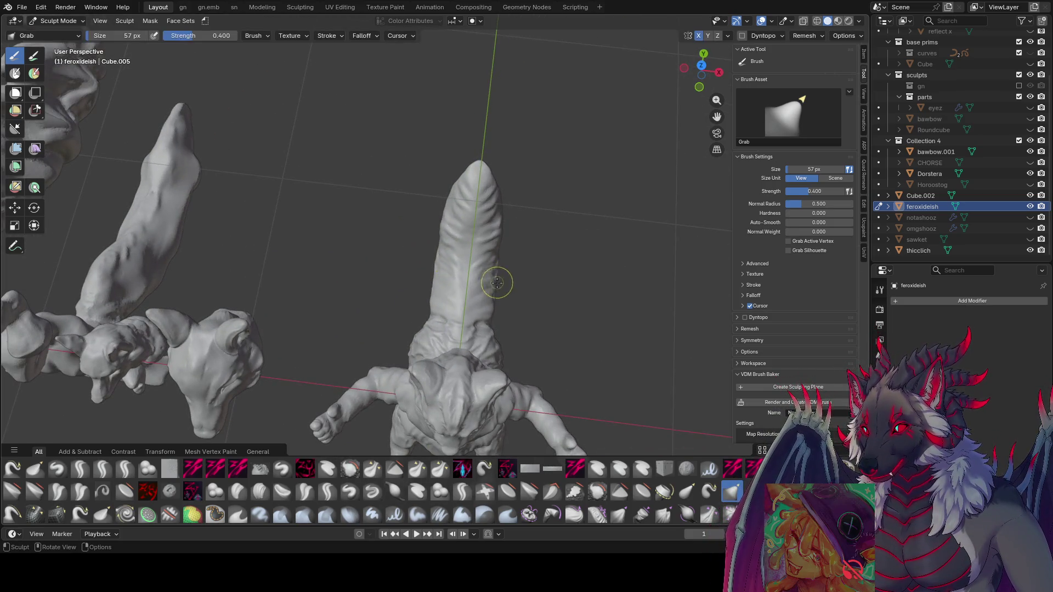
pyautogui.moveTo(495, 307)
pyautogui.mouseDown(button='middle')
pyautogui.moveTo(494, 334)
pyautogui.moveTo(413, 280)
pyautogui.moveTo(334, 352)
pyautogui.moveTo(389, 243)
pyautogui.moveTo(322, 176)
pyautogui.moveTo(482, 77)
pyautogui.moveTo(494, 146)
pyautogui.moveTo(359, 144)
pyautogui.moveTo(358, 170)
pyautogui.moveTo(376, 183)
pyautogui.moveTo(377, 169)
pyautogui.moveTo(489, 256)
pyautogui.moveTo(328, 231)
pyautogui.moveTo(414, 179)
pyautogui.moveTo(308, 437)
pyautogui.mouseUp(button='middle')
pyautogui.press('f')
pyautogui.click(494, 341)
pyautogui.scroll(-5, 495, 146)
pyautogui.scroll(3, 376, 169)
# - Pick zy lid, save the file, then make Blob the active brush at 103 px
pyautogui.click(124, 469)
pyautogui.hotkey('ctrl', 's')
pyautogui.click(214, 491)
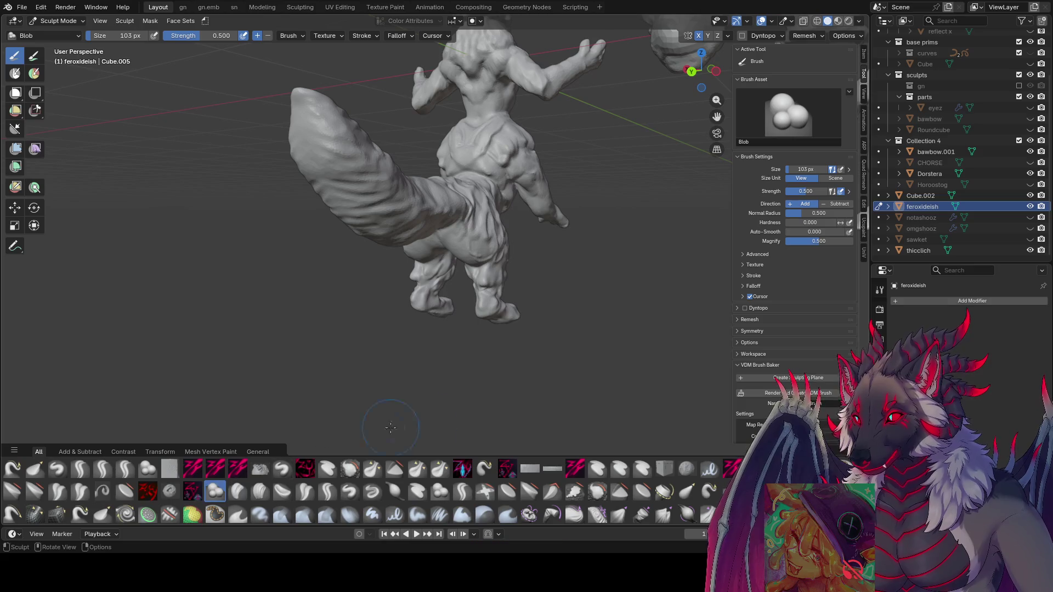
# - Inflate the upper side of the tail with the Inflate/Deflate brush
pyautogui.click(394, 492)
pyautogui.moveTo(348, 247); pyautogui.dragTo(337, 210, button='middle')
pyautogui.moveTo(373, 193); pyautogui.dragTo(346, 165)
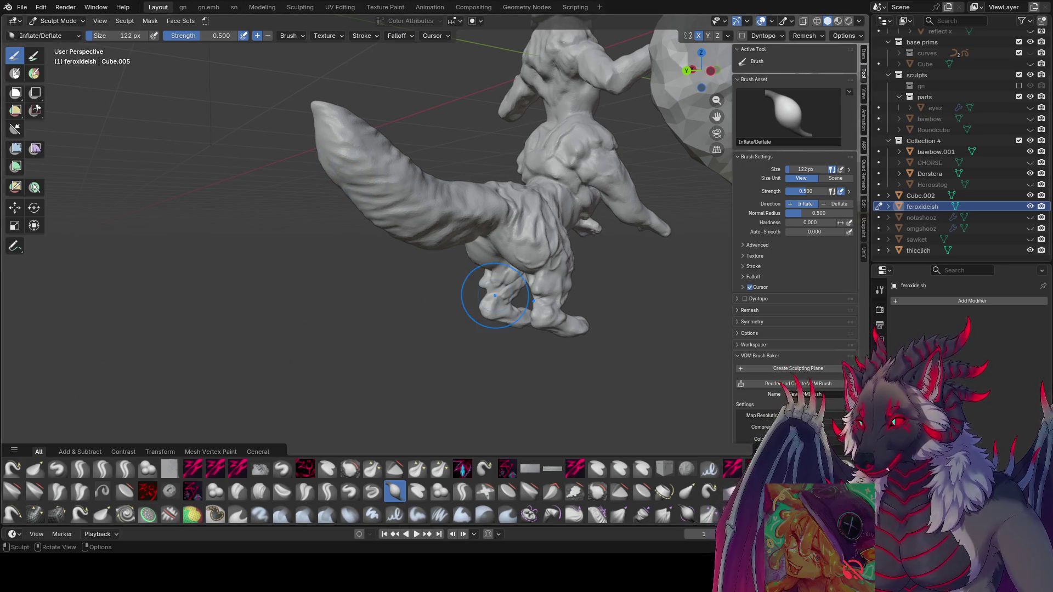
pyautogui.moveTo(494, 294); pyautogui.dragTo(386, 247, button='middle')
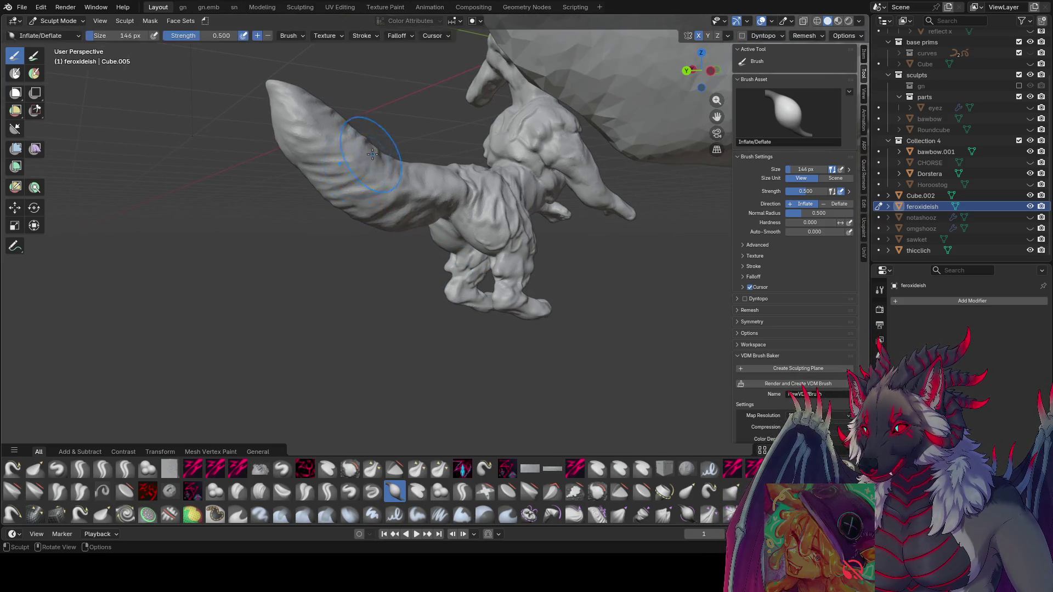
pyautogui.moveTo(371, 155); pyautogui.dragTo(418, 138, button='middle')
pyautogui.moveTo(318, 198)
pyautogui.mouseDown(button='middle')
pyautogui.moveTo(481, 129)
pyautogui.moveTo(540, 129)
pyautogui.mouseUp(button='middle')
pyautogui.moveTo(398, 165); pyautogui.dragTo(322, 182, button='middle')
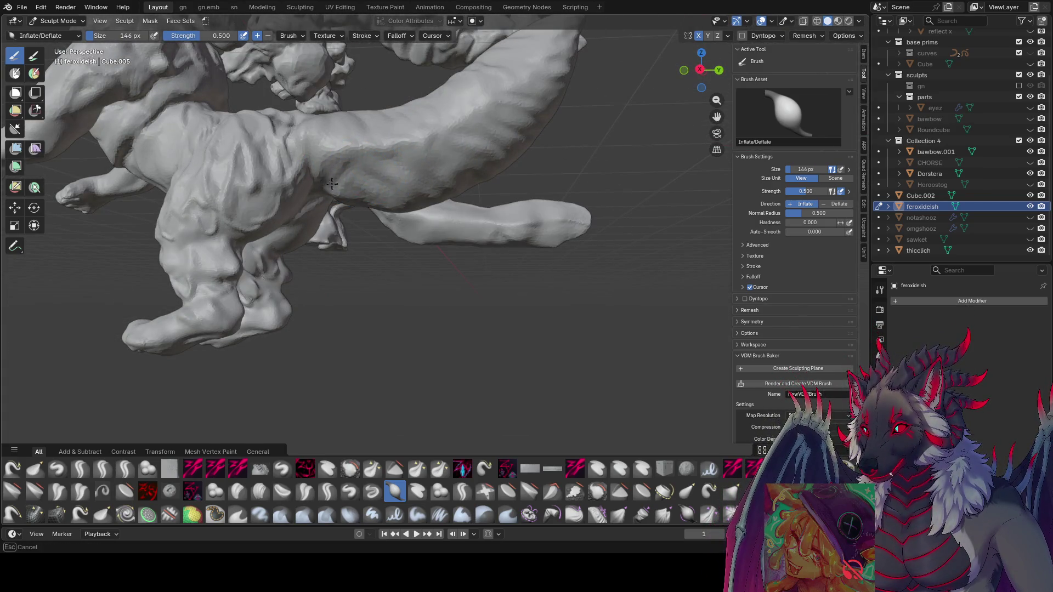
pyautogui.scroll(3, 329, 195)
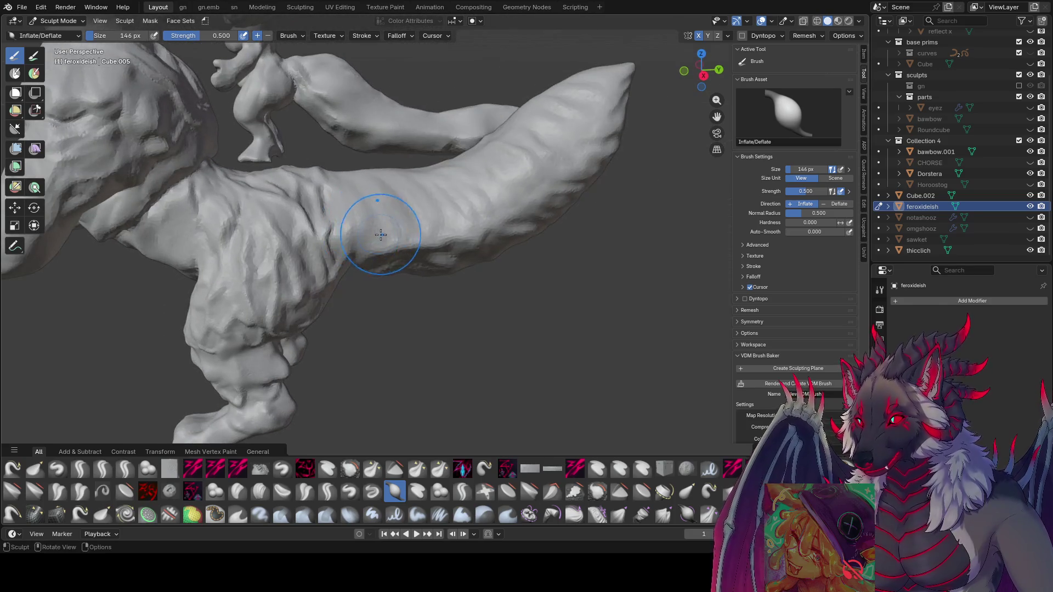
# - Swell the tail surface further outward with a slightly larger brush
pyautogui.click(527, 190)
pyautogui.moveTo(527, 191)
pyautogui.mouseDown(button='middle')
pyautogui.moveTo(522, 199)
pyautogui.moveTo(278, 172)
pyautogui.mouseUp(button='middle')
pyautogui.moveTo(278, 171); pyautogui.dragTo(263, 127)
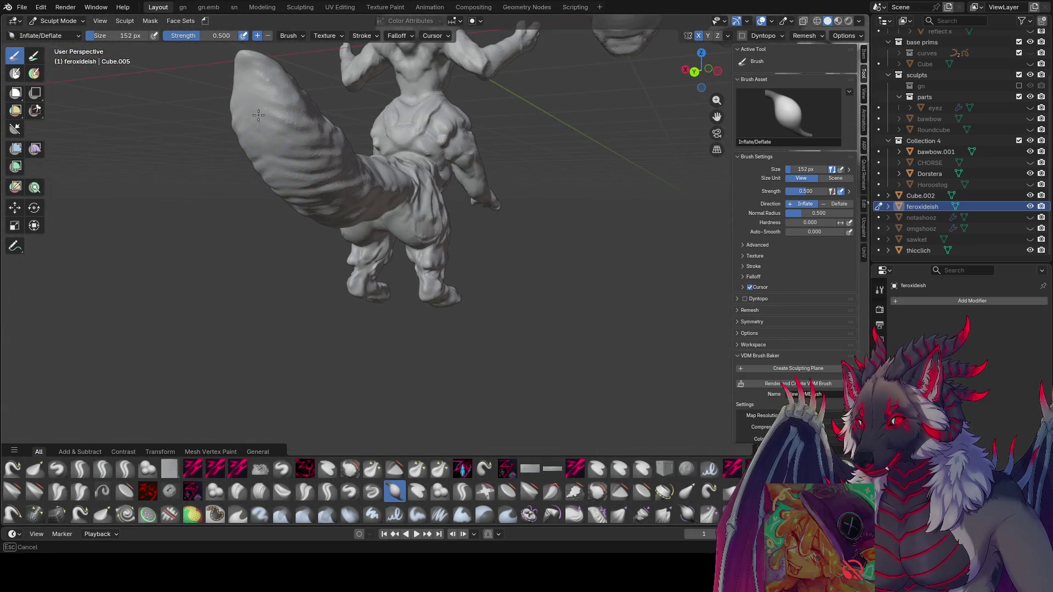
pyautogui.moveTo(286, 185); pyautogui.dragTo(305, 198)
pyautogui.moveTo(304, 197); pyautogui.dragTo(298, 301, button='middle')
pyautogui.moveTo(255, 233)
pyautogui.mouseDown(button='middle')
pyautogui.moveTo(435, 59)
pyautogui.moveTo(491, 89)
pyautogui.moveTo(630, 118)
pyautogui.moveTo(576, 171)
pyautogui.mouseUp(button='middle')
pyautogui.press('[')
pyautogui.press('[')
pyautogui.moveTo(559, 215)
pyautogui.mouseDown(button='middle')
pyautogui.moveTo(540, 228)
pyautogui.moveTo(565, 170)
pyautogui.moveTo(611, 282)
pyautogui.moveTo(528, 200)
pyautogui.moveTo(541, 200)
pyautogui.mouseUp(button='middle')
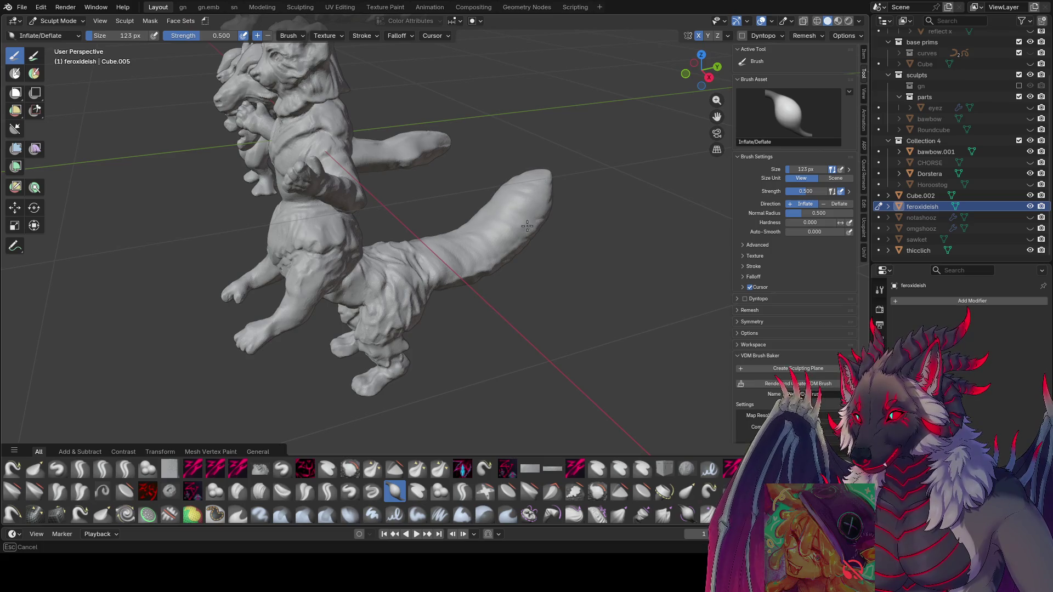
pyautogui.moveTo(464, 252)
pyautogui.mouseDown(button='middle')
pyautogui.moveTo(464, 233)
pyautogui.moveTo(539, 251)
pyautogui.mouseUp(button='middle')
# - Reshape the tail tip with a 98 px brush and save the file
pyautogui.press('f')
pyautogui.click(464, 233)
pyautogui.moveTo(539, 252); pyautogui.dragTo(522, 282)
pyautogui.moveTo(552, 243); pyautogui.dragTo(483, 201, button='middle')
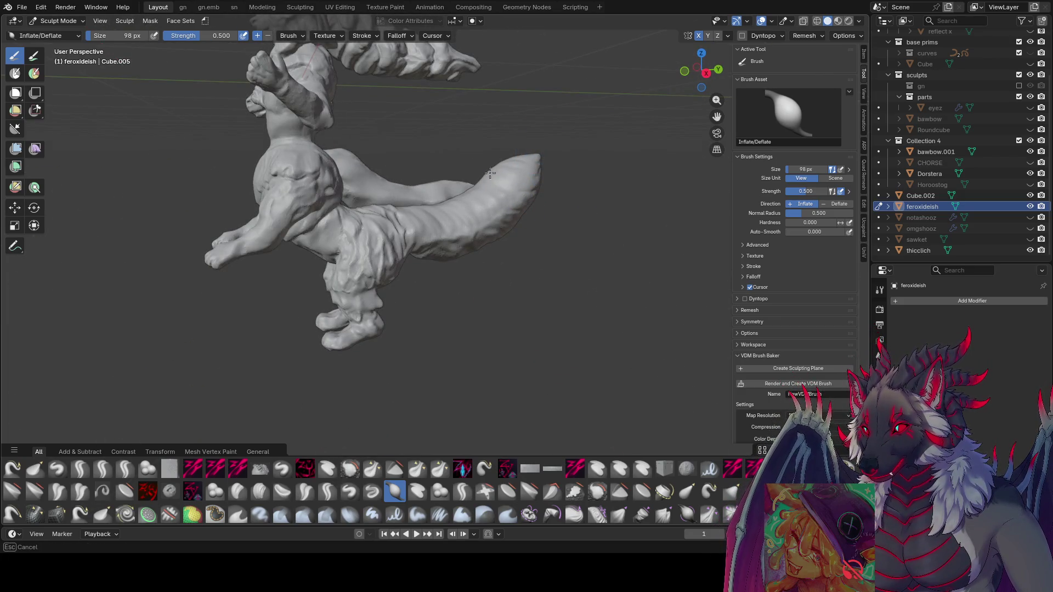
pyautogui.moveTo(493, 196)
pyautogui.mouseDown(button='middle')
pyautogui.moveTo(463, 183)
pyautogui.moveTo(477, 137)
pyautogui.moveTo(485, 175)
pyautogui.moveTo(481, 163)
pyautogui.mouseUp(button='middle')
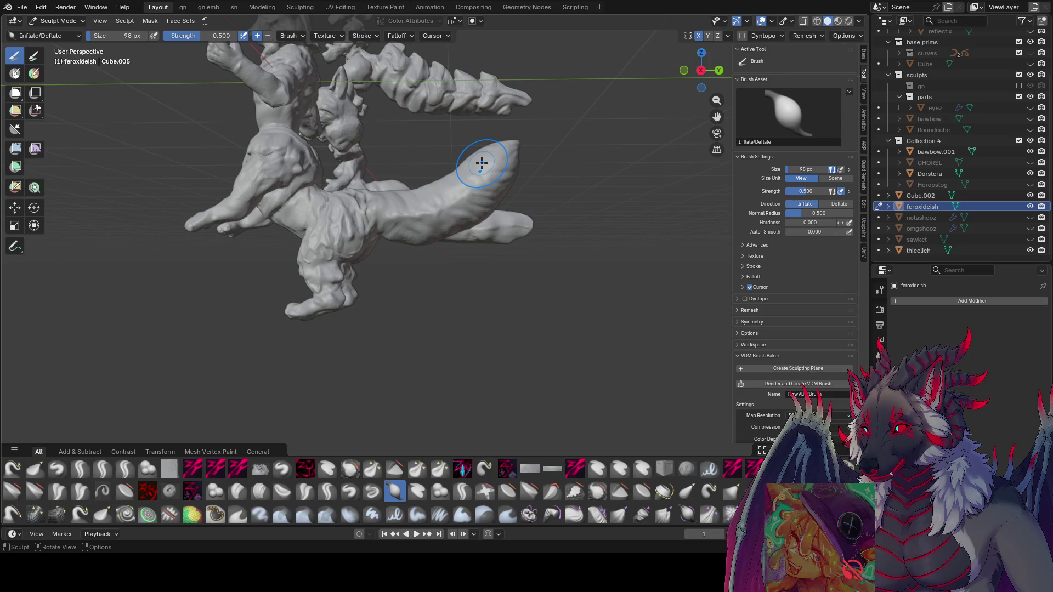
pyautogui.moveTo(481, 162); pyautogui.dragTo(435, 153, button='middle')
pyautogui.moveTo(302, 351); pyautogui.dragTo(441, 303, button='middle')
pyautogui.hotkey('ctrl', 's')
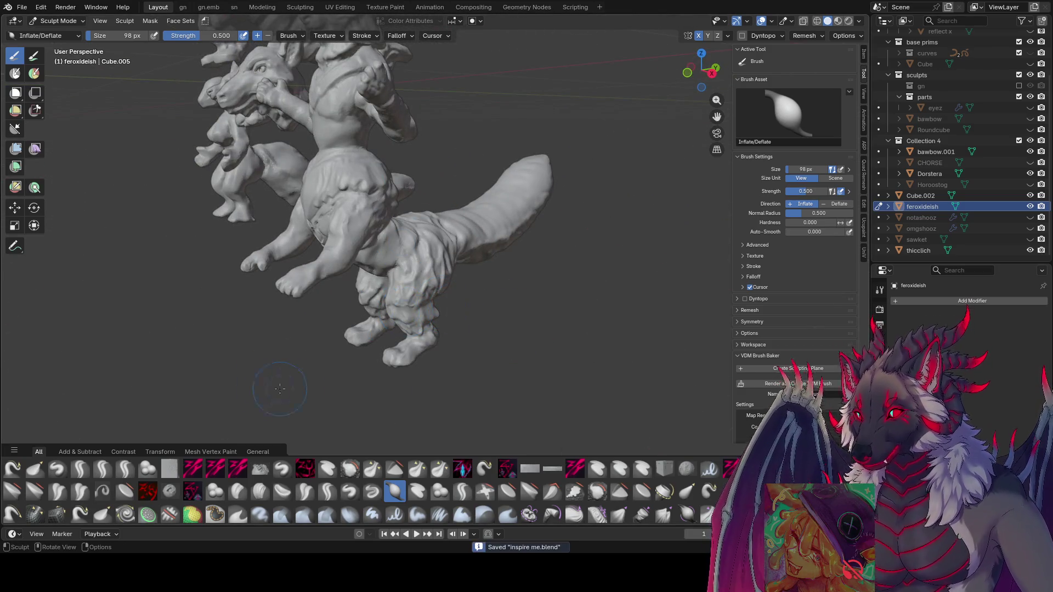
pyautogui.click(201, 468)
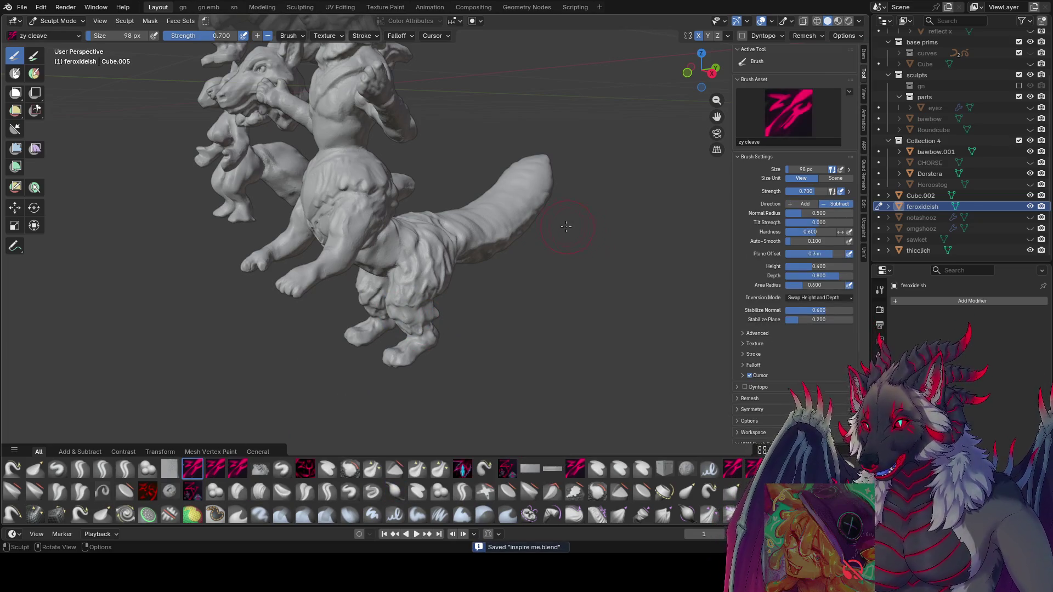
# - Enable Dyntopo, accepting the attribute-loss warning, and set the brush to 63 px
pyautogui.moveTo(576, 236); pyautogui.dragTo(658, 121, button='middle')
pyautogui.click(741, 36)
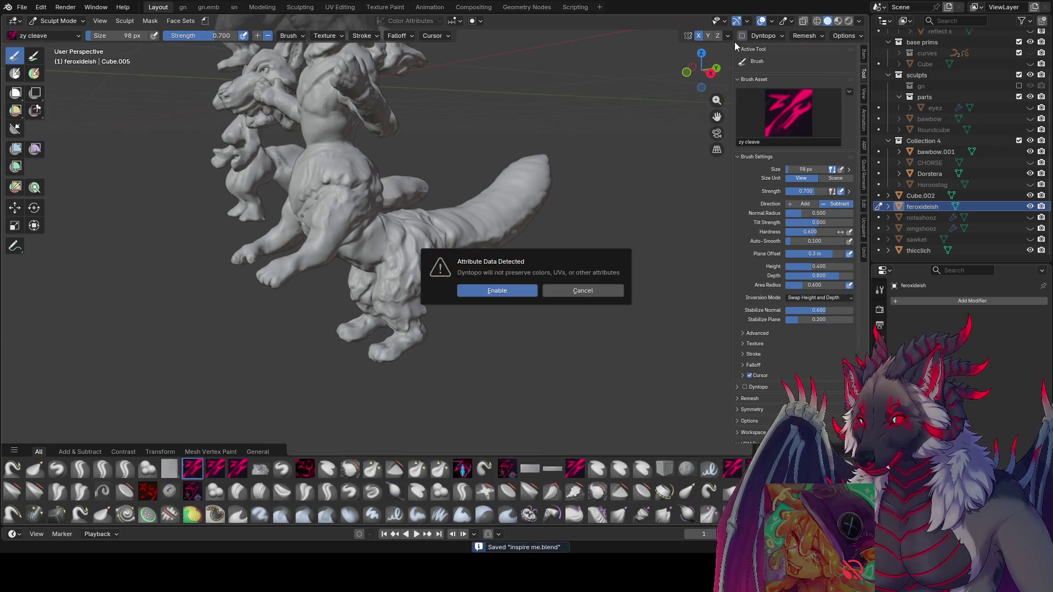
pyautogui.click(496, 291)
pyautogui.moveTo(518, 230)
pyautogui.mouseDown(button='middle')
pyautogui.moveTo(471, 195)
pyautogui.moveTo(536, 199)
pyautogui.moveTo(525, 165)
pyautogui.moveTo(550, 285)
pyautogui.mouseUp(button='middle')
pyautogui.click(471, 196)
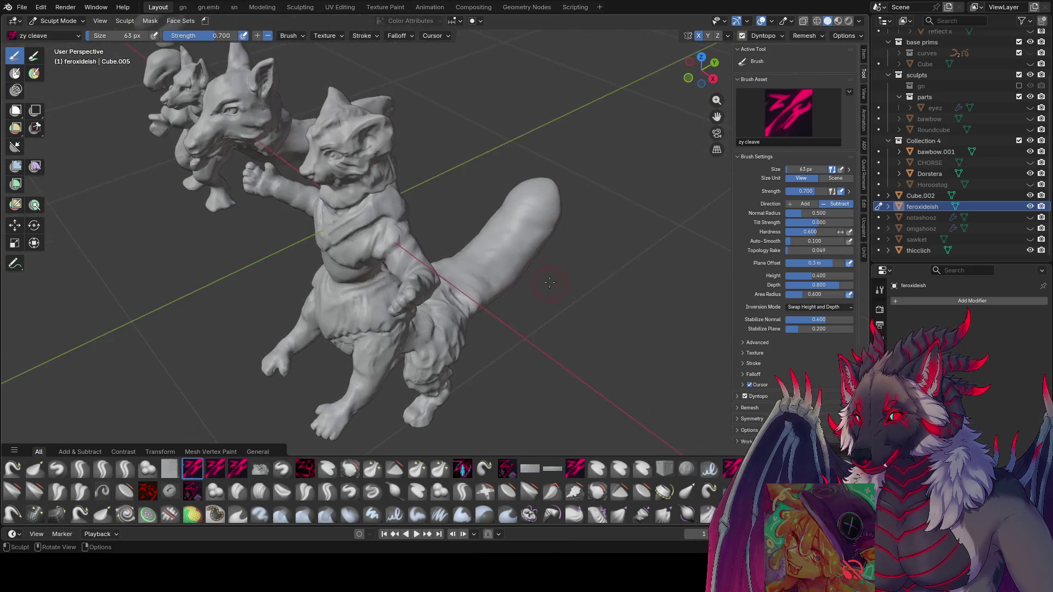
# - Sculpt a zy cleave stroke along the tail, fine-tuning the brush size
pyautogui.moveTo(543, 244)
pyautogui.mouseDown(button='middle')
pyautogui.moveTo(502, 313)
pyautogui.moveTo(469, 193)
pyautogui.mouseUp(button='middle')
pyautogui.moveTo(467, 200)
pyautogui.mouseDown()
pyautogui.moveTo(472, 220)
pyautogui.moveTo(491, 214)
pyautogui.mouseUp()
pyautogui.moveTo(491, 214)
pyautogui.mouseDown(button='middle')
pyautogui.moveTo(579, 214)
pyautogui.moveTo(529, 253)
pyautogui.mouseUp(button='middle')
pyautogui.moveTo(529, 253); pyautogui.dragTo(529, 253)
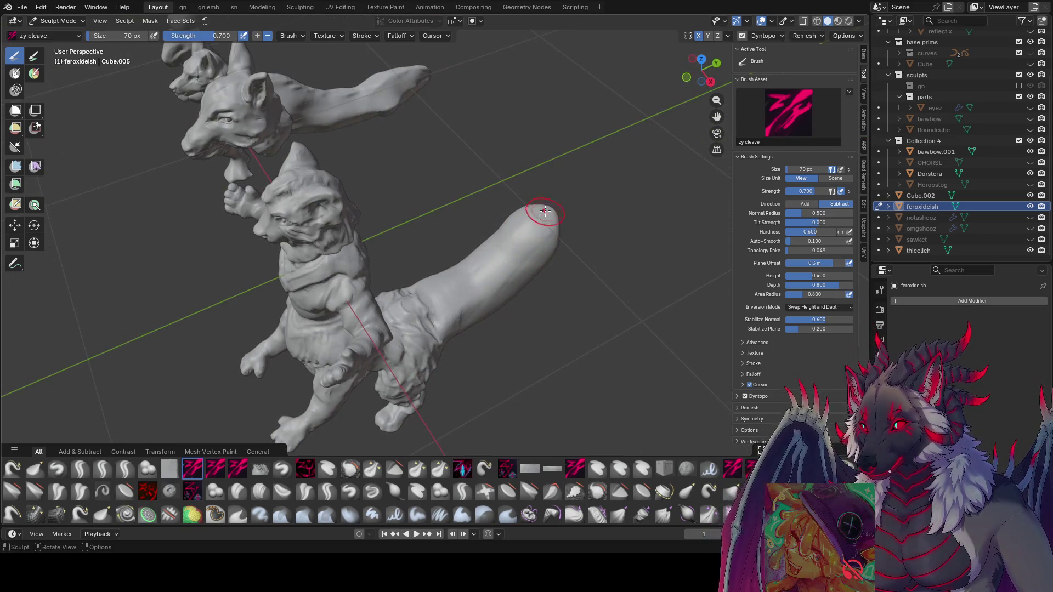
pyautogui.moveTo(470, 298)
pyautogui.mouseDown(button='middle')
pyautogui.moveTo(531, 197)
pyautogui.moveTo(483, 216)
pyautogui.moveTo(470, 212)
pyautogui.moveTo(535, 205)
pyautogui.moveTo(450, 202)
pyautogui.moveTo(434, 217)
pyautogui.moveTo(438, 204)
pyautogui.moveTo(376, 207)
pyautogui.moveTo(403, 159)
pyautogui.moveTo(559, 209)
pyautogui.moveTo(530, 193)
pyautogui.moveTo(564, 272)
pyautogui.moveTo(475, 187)
pyautogui.moveTo(376, 219)
pyautogui.moveTo(226, 357)
pyautogui.moveTo(321, 194)
pyautogui.moveTo(564, 176)
pyautogui.moveTo(543, 181)
pyautogui.mouseUp(button='middle')
pyautogui.press('[')
pyautogui.press('[')
pyautogui.press(']')
pyautogui.press(']')
pyautogui.press(']')
pyautogui.press('[')
pyautogui.press('[')
pyautogui.press('[')
pyautogui.press('[')
pyautogui.press('[')
pyautogui.press('[')
pyautogui.press(']')
pyautogui.press(']')
pyautogui.press(']')
# - Switch to Grab at 86 px and pull the tail tip downward
pyautogui.press('g')
pyautogui.click(274, 261)
pyautogui.press('f')
pyautogui.click(536, 188)
pyautogui.moveTo(536, 216)
pyautogui.mouseDown(button='middle')
pyautogui.moveTo(549, 230)
pyautogui.moveTo(537, 211)
pyautogui.moveTo(496, 190)
pyautogui.moveTo(583, 218)
pyautogui.moveTo(547, 216)
pyautogui.mouseUp(button='middle')
pyautogui.press('f')
pyautogui.click(546, 206)
pyautogui.moveTo(546, 216); pyautogui.dragTo(547, 238)
# - Undo the downward pull on the tail tip, then enlarge the Grab brush
pyautogui.hotkey('ctrl', 'z')
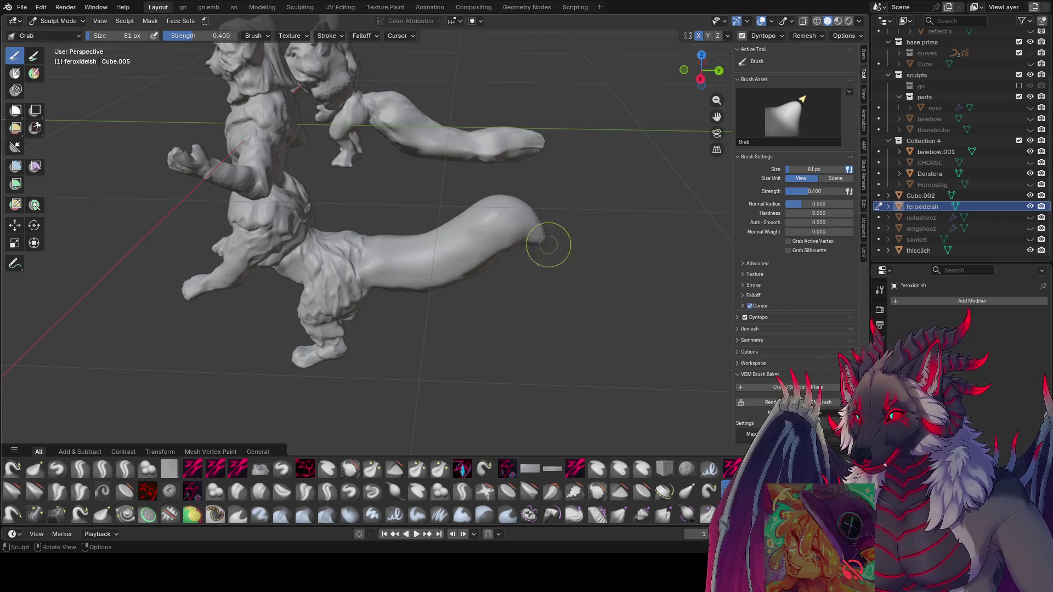
pyautogui.moveTo(496, 271)
pyautogui.mouseDown(button='middle')
pyautogui.moveTo(343, 249)
pyautogui.moveTo(328, 237)
pyautogui.moveTo(326, 171)
pyautogui.mouseUp(button='middle')
pyautogui.scroll(2, 323, 171)
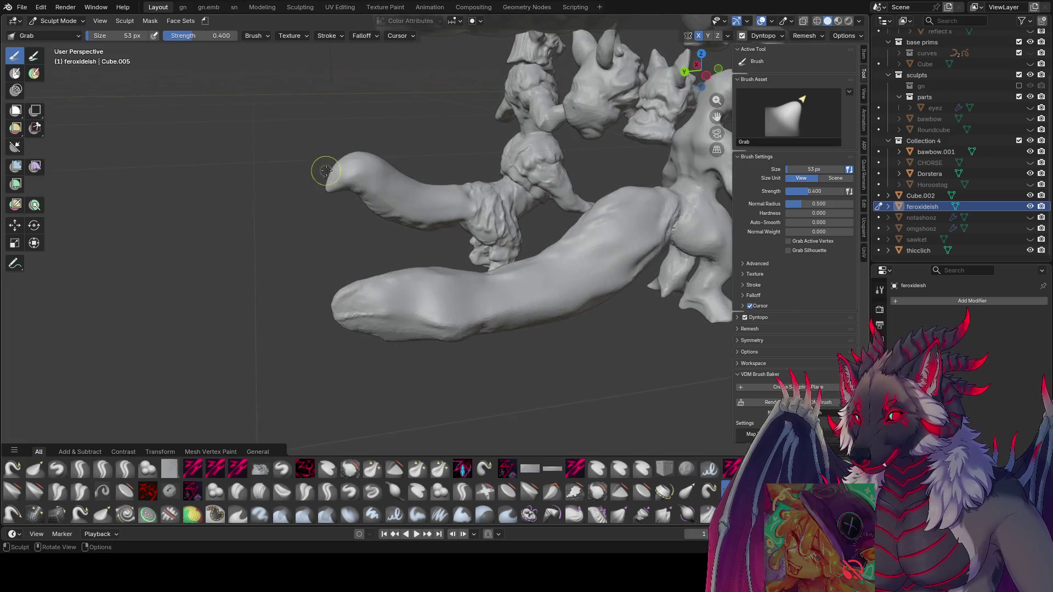
pyautogui.moveTo(348, 180)
pyautogui.mouseDown(button='middle')
pyautogui.moveTo(341, 170)
pyautogui.moveTo(620, 172)
pyautogui.moveTo(559, 186)
pyautogui.moveTo(580, 188)
pyautogui.mouseUp(button='middle')
pyautogui.press(']')
pyautogui.press(']')
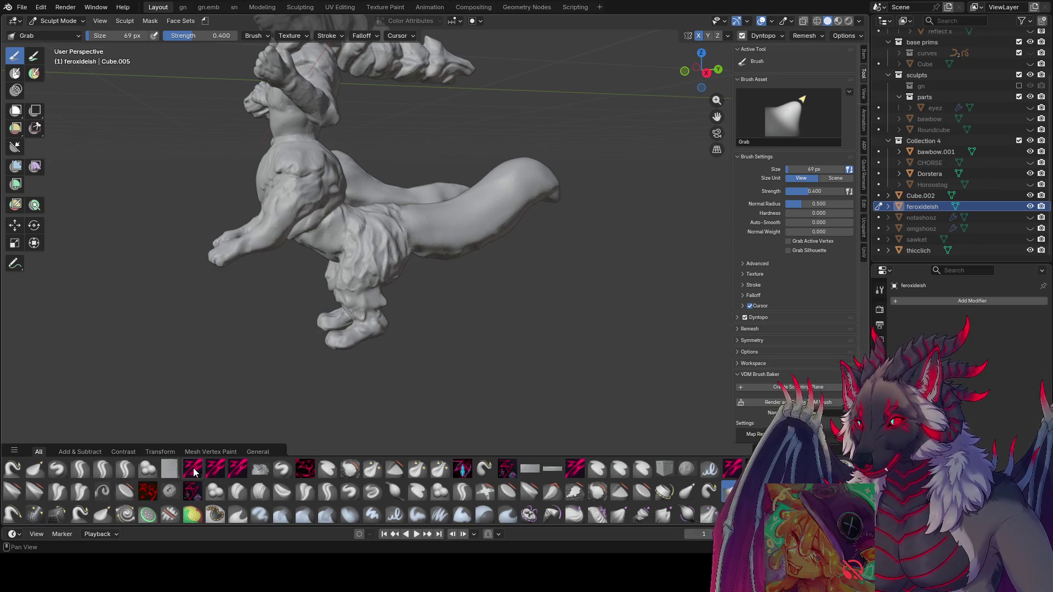
# - Switch back to zy cleave and carve a stroke into the tail
pyautogui.click(193, 468)
pyautogui.moveTo(466, 181); pyautogui.dragTo(512, 170, button='middle')
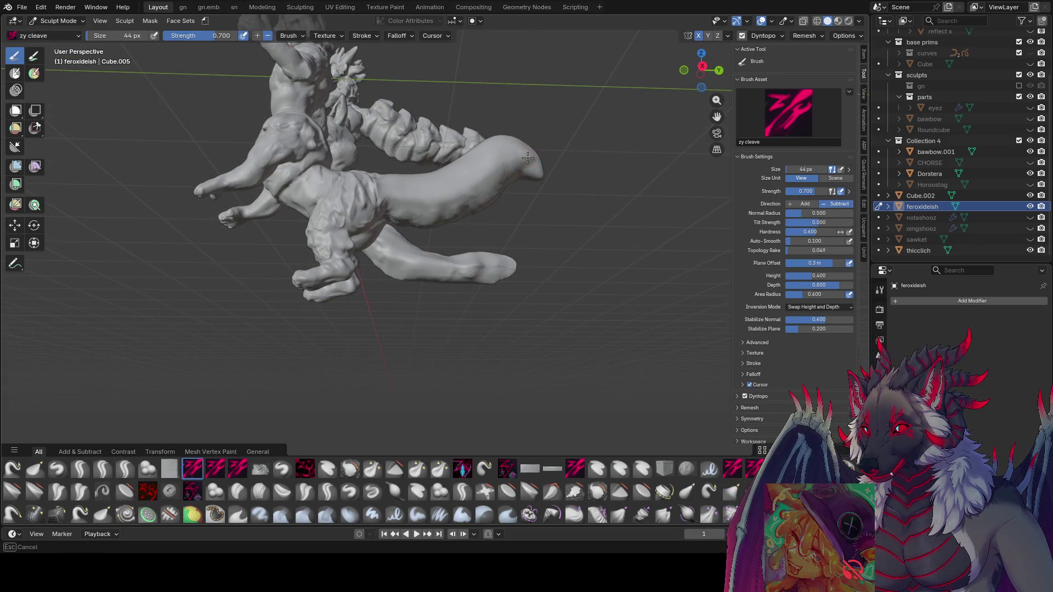
pyautogui.moveTo(493, 176); pyautogui.dragTo(491, 204, button='middle')
pyautogui.press('[')
pyautogui.press('[')
pyautogui.press('[')
pyautogui.moveTo(491, 205)
pyautogui.mouseDown()
pyautogui.moveTo(468, 231)
pyautogui.moveTo(432, 230)
pyautogui.mouseUp()
pyautogui.moveTo(432, 230); pyautogui.dragTo(477, 276, button='middle')
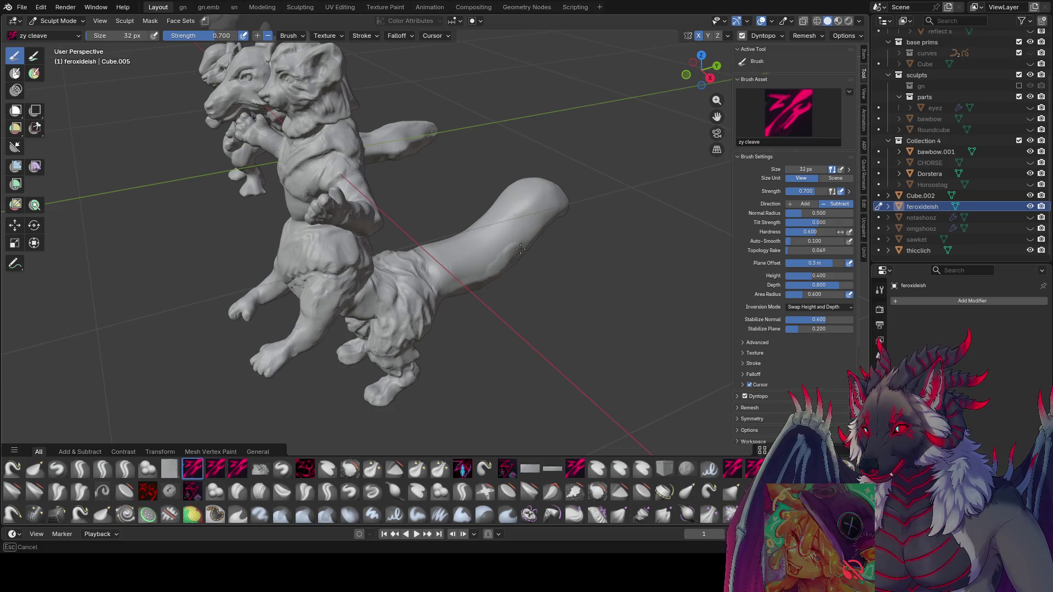
pyautogui.press(']')
pyautogui.press(']')
pyautogui.press(']')
pyautogui.moveTo(526, 231); pyautogui.dragTo(583, 229, button='middle')
pyautogui.moveTo(482, 311)
pyautogui.mouseDown(button='middle')
pyautogui.moveTo(452, 261)
pyautogui.moveTo(307, 243)
pyautogui.moveTo(317, 176)
pyautogui.mouseUp(button='middle')
pyautogui.press('[')
pyautogui.press('[')
pyautogui.press('[')
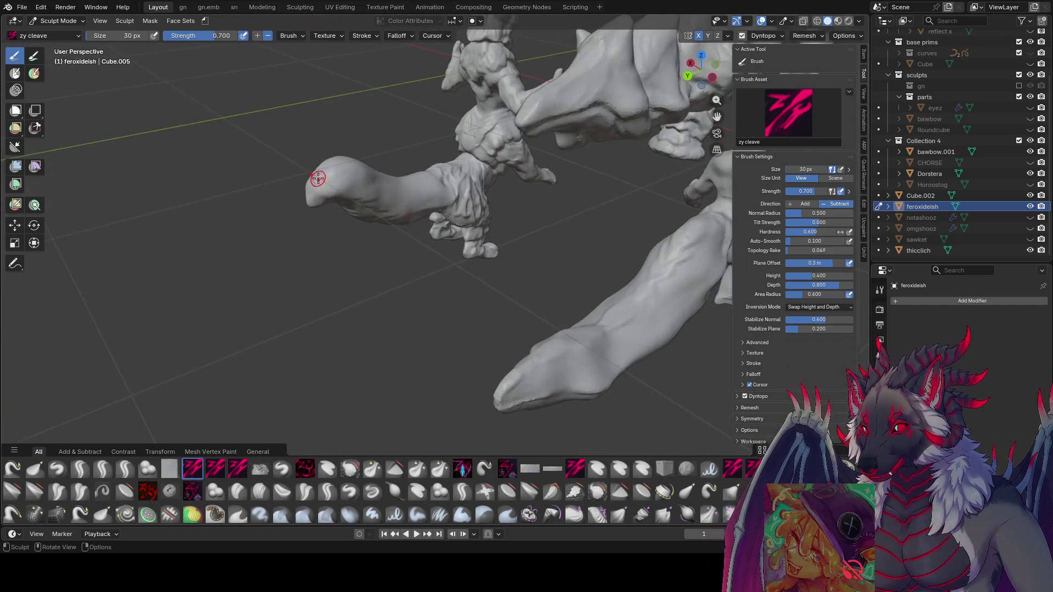
# - Set the zy cleave brush to 37 px and save inspire me.blend
pyautogui.moveTo(375, 198)
pyautogui.mouseDown(button='middle')
pyautogui.moveTo(430, 242)
pyautogui.moveTo(527, 208)
pyautogui.moveTo(585, 172)
pyautogui.moveTo(545, 184)
pyautogui.moveTo(545, 228)
pyautogui.moveTo(566, 235)
pyautogui.mouseUp(button='middle')
pyautogui.press(']')
pyautogui.press(']')
pyautogui.press(']')
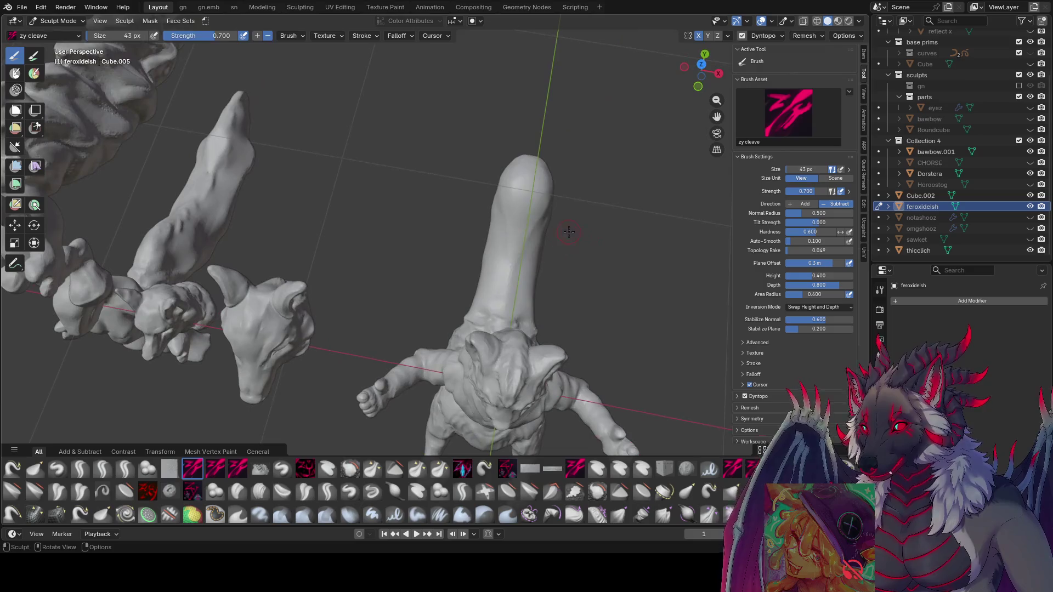
pyautogui.moveTo(548, 196)
pyautogui.mouseDown(button='middle')
pyautogui.moveTo(476, 210)
pyautogui.moveTo(475, 198)
pyautogui.moveTo(471, 213)
pyautogui.mouseUp(button='middle')
pyautogui.press(']')
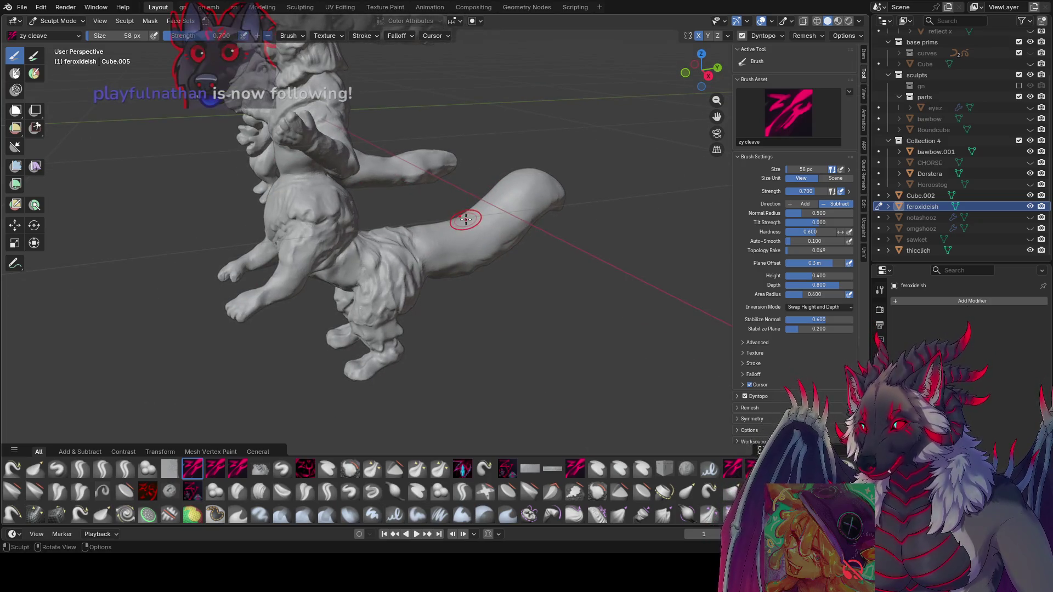
pyautogui.moveTo(479, 212); pyautogui.dragTo(501, 238, button='middle')
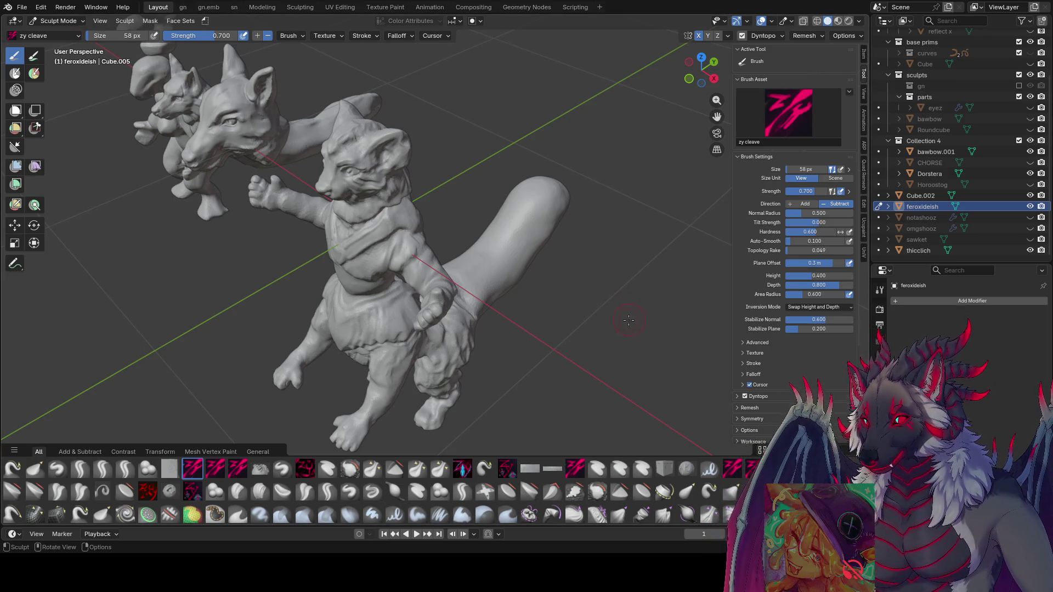
pyautogui.moveTo(619, 298)
pyautogui.mouseDown(button='middle')
pyautogui.moveTo(550, 247)
pyautogui.moveTo(364, 196)
pyautogui.moveTo(336, 216)
pyautogui.moveTo(341, 294)
pyautogui.moveTo(316, 391)
pyautogui.moveTo(352, 395)
pyautogui.moveTo(376, 381)
pyautogui.mouseUp(button='middle')
pyautogui.press('f')
pyautogui.click(363, 196)
pyautogui.hotkey('ctrl', 's')
pyautogui.moveTo(434, 316); pyautogui.dragTo(454, 233, button='middle')
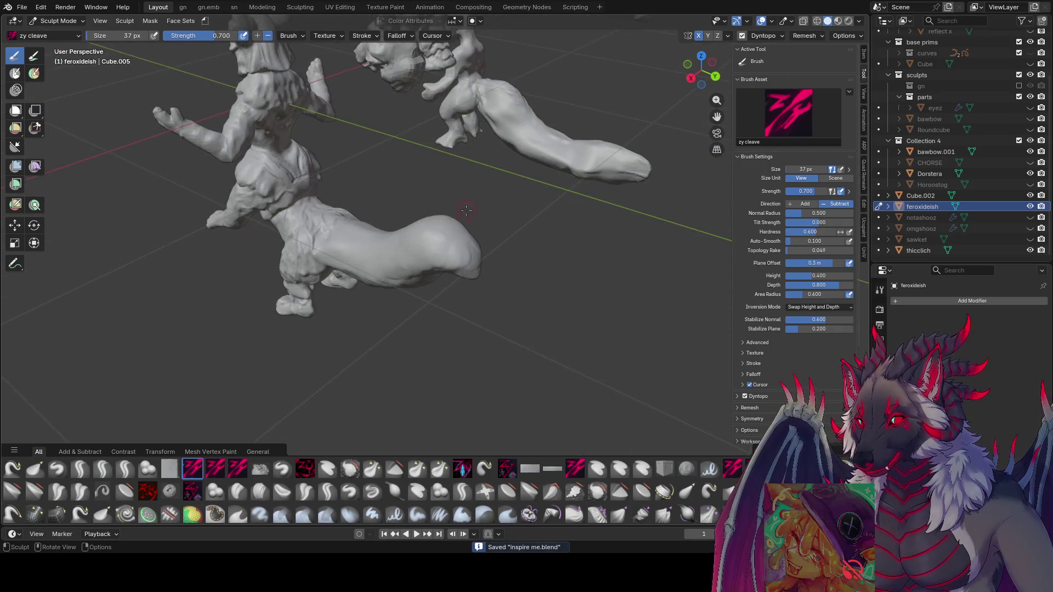
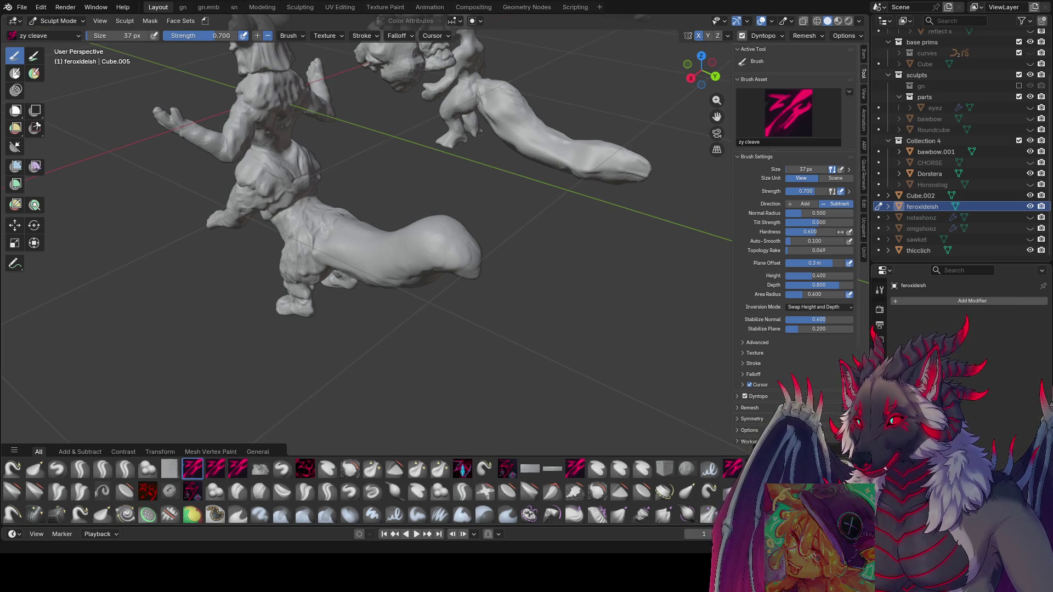
# - Set the zy cleave brush to 44 px and carve two strokes into the feroxideish figure
pyautogui.moveTo(384, 165); pyautogui.dragTo(430, 163, button='middle')
pyautogui.moveTo(281, 233)
pyautogui.mouseDown(button='middle')
pyautogui.moveTo(336, 181)
pyautogui.moveTo(330, 199)
pyautogui.mouseUp(button='middle')
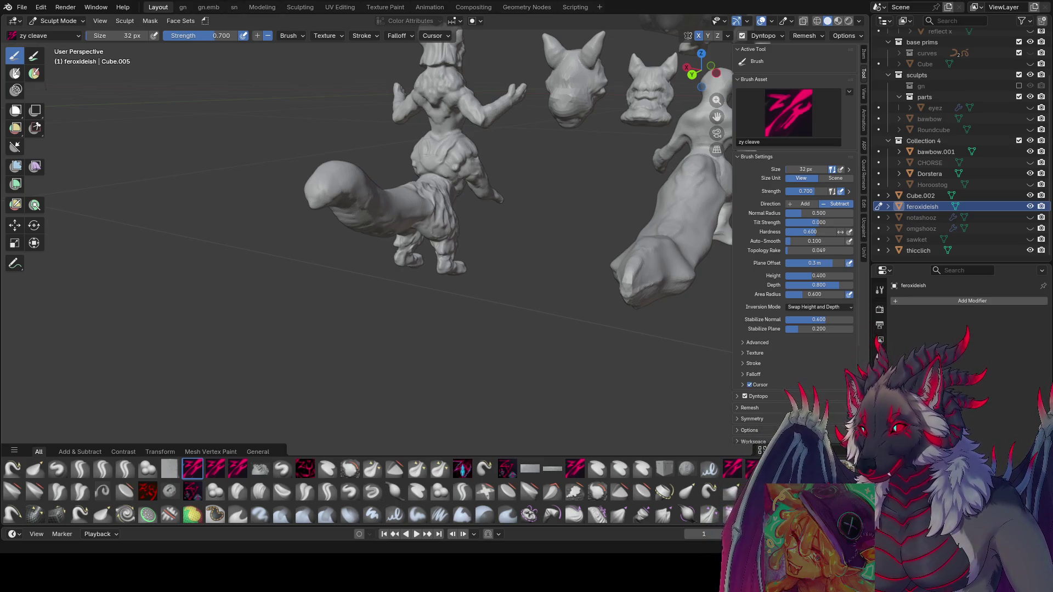
pyautogui.moveTo(472, 219); pyautogui.dragTo(502, 279, button='middle')
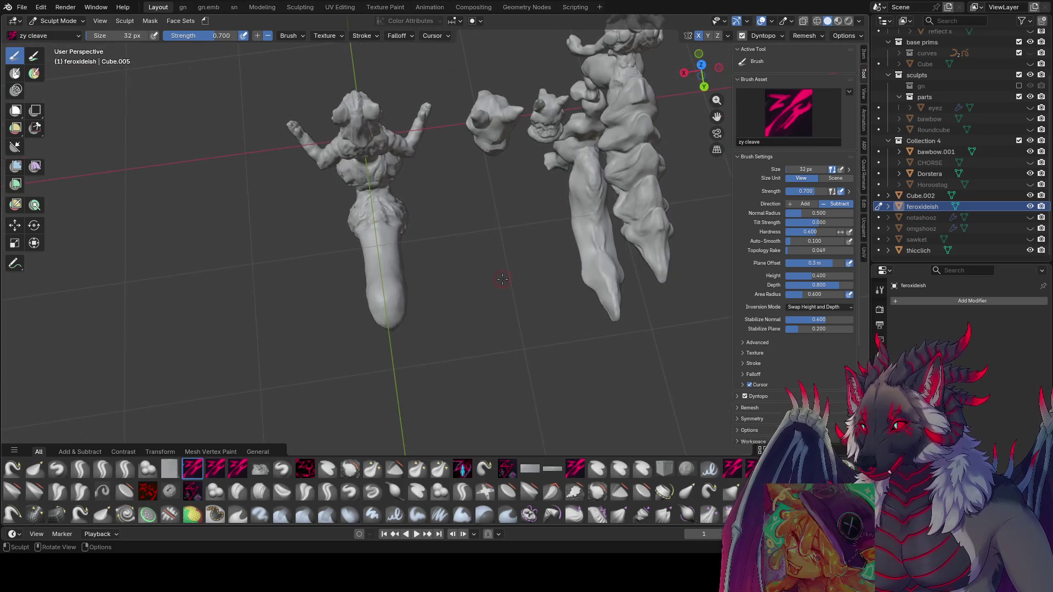
pyautogui.moveTo(437, 322); pyautogui.dragTo(403, 246, button='middle')
pyautogui.press('f')
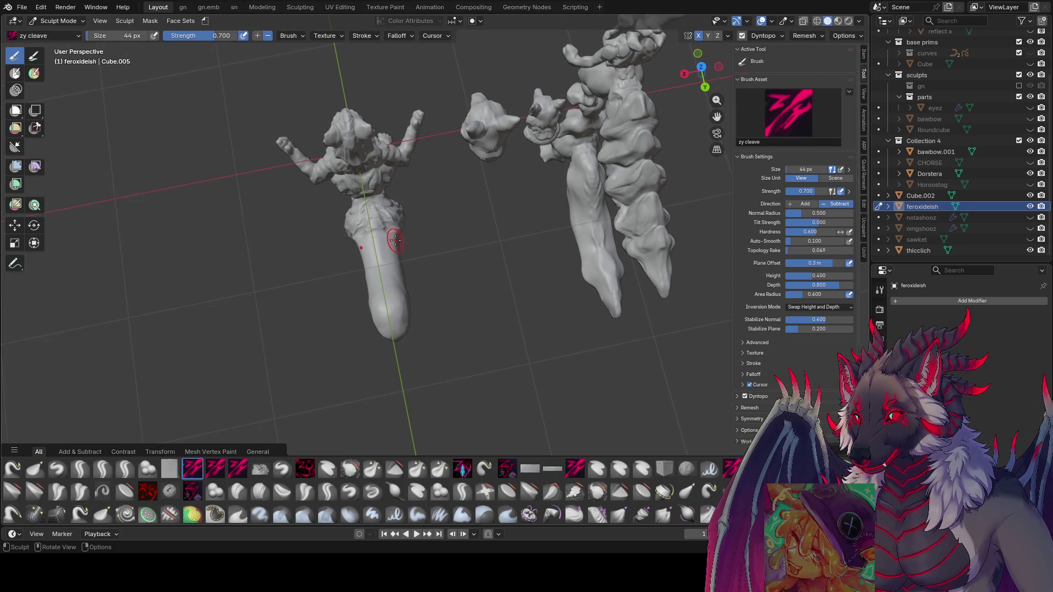
pyautogui.click(398, 256)
pyautogui.moveTo(389, 250); pyautogui.dragTo(369, 282, button='middle')
pyautogui.moveTo(369, 282); pyautogui.dragTo(410, 303)
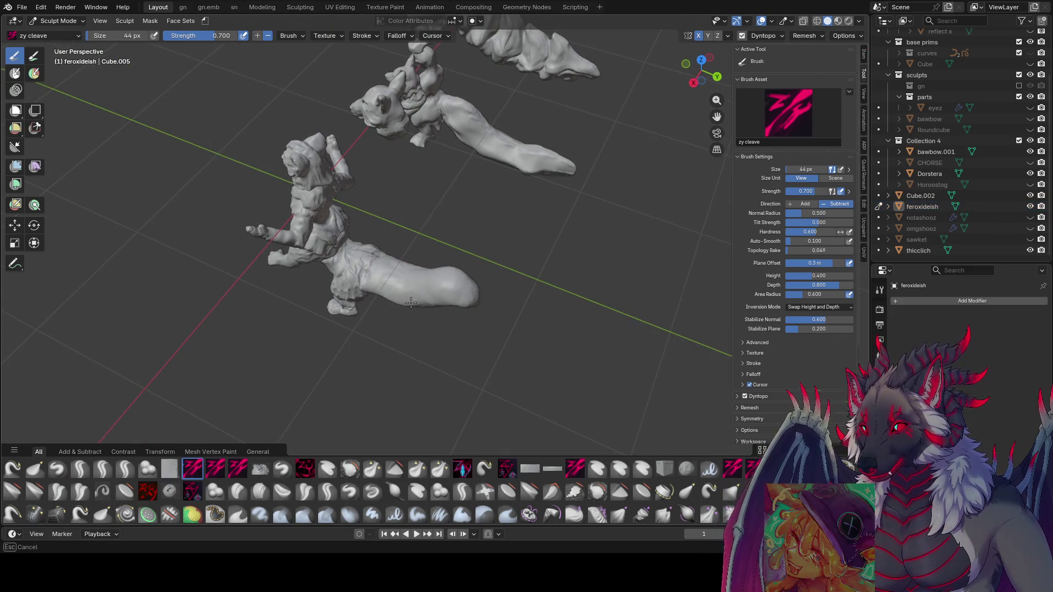
# - From a low side angle, shrink the brush to 18 px and add a light stroke to the figure
pyautogui.moveTo(458, 296); pyautogui.dragTo(496, 293, button='middle')
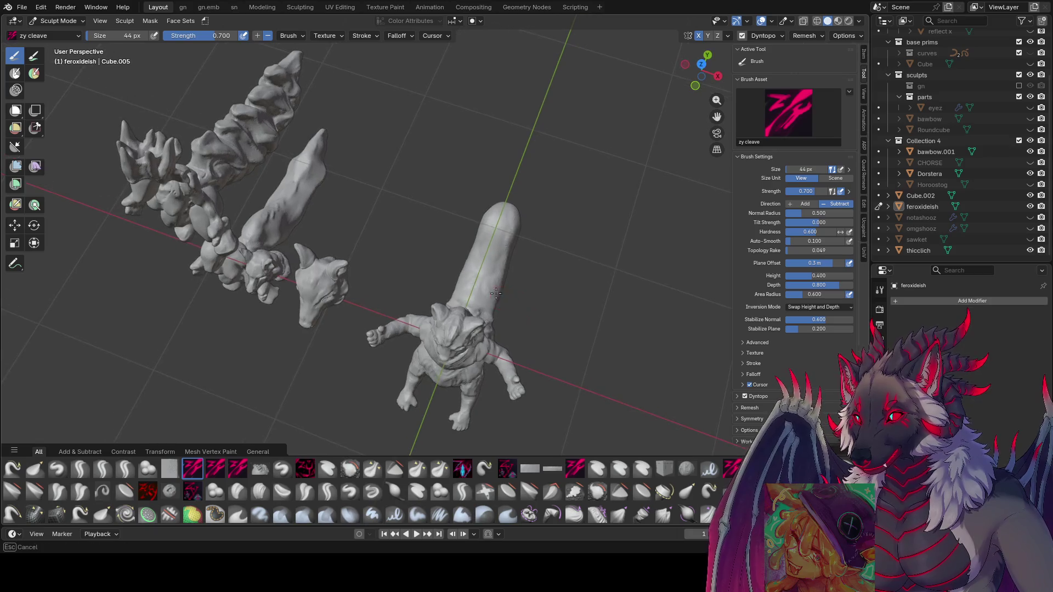
pyautogui.moveTo(521, 242)
pyautogui.mouseDown(button='middle')
pyautogui.moveTo(398, 186)
pyautogui.moveTo(301, 110)
pyautogui.moveTo(500, 242)
pyautogui.moveTo(668, 225)
pyautogui.moveTo(385, 168)
pyautogui.moveTo(408, 268)
pyautogui.moveTo(352, 241)
pyautogui.moveTo(351, 209)
pyautogui.moveTo(402, 181)
pyautogui.moveTo(525, 169)
pyautogui.moveTo(493, 200)
pyautogui.moveTo(484, 271)
pyautogui.moveTo(466, 288)
pyautogui.moveTo(366, 202)
pyautogui.moveTo(606, 187)
pyautogui.moveTo(430, 198)
pyautogui.moveTo(431, 230)
pyautogui.moveTo(423, 223)
pyautogui.moveTo(434, 228)
pyautogui.moveTo(388, 244)
pyautogui.mouseUp(button='middle')
pyautogui.scroll(2, 484, 270)
pyautogui.press('[')
pyautogui.press('[')
pyautogui.press('[')
pyautogui.moveTo(389, 244); pyautogui.dragTo(399, 256)
# - Resize the brush to 24 px, sculpt another stroke, then shrink it to 12 px
pyautogui.moveTo(409, 250)
pyautogui.mouseDown(button='middle')
pyautogui.moveTo(449, 263)
pyautogui.moveTo(491, 308)
pyautogui.moveTo(487, 322)
pyautogui.mouseUp(button='middle')
pyautogui.press(']')
pyautogui.press(']')
pyautogui.press(']')
pyautogui.press('[')
pyautogui.moveTo(486, 322); pyautogui.dragTo(477, 343)
pyautogui.press('[')
pyautogui.press('[')
pyautogui.press('[')
# - Save the file as inspire me.blend and enlarge the brush to 26 px
pyautogui.moveTo(476, 343)
pyautogui.mouseDown(button='middle')
pyautogui.moveTo(405, 346)
pyautogui.moveTo(400, 228)
pyautogui.moveTo(431, 235)
pyautogui.mouseUp(button='middle')
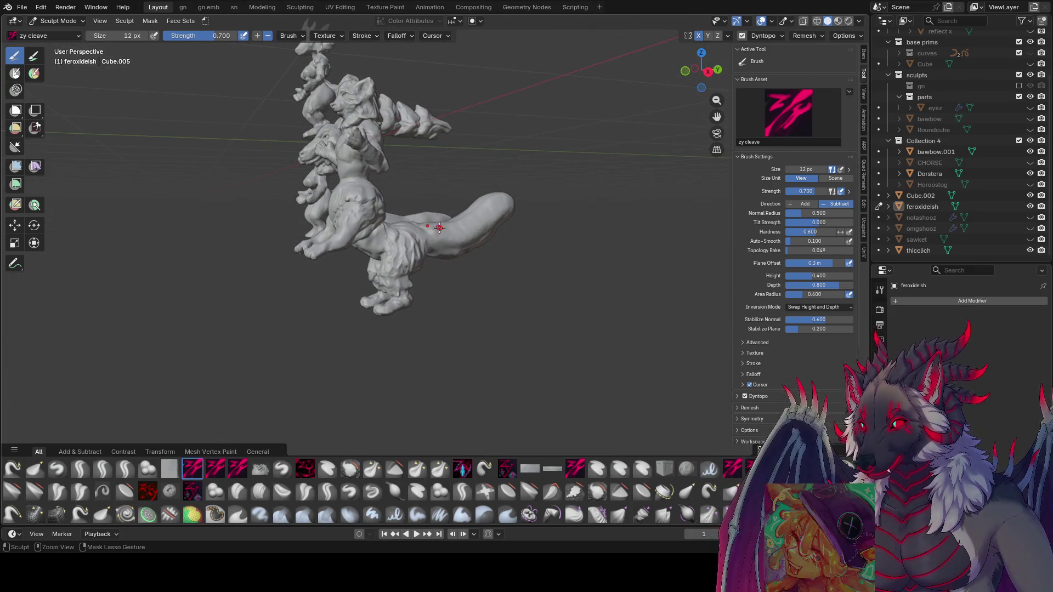
pyautogui.hotkey('ctrl', 's')
pyautogui.moveTo(454, 230)
pyautogui.mouseDown(button='middle')
pyautogui.moveTo(532, 233)
pyautogui.moveTo(548, 196)
pyautogui.moveTo(363, 318)
pyautogui.moveTo(296, 208)
pyautogui.mouseUp(button='middle')
pyautogui.press(']')
pyautogui.press(']')
pyautogui.press(']')
pyautogui.scroll(3, 530, 212)
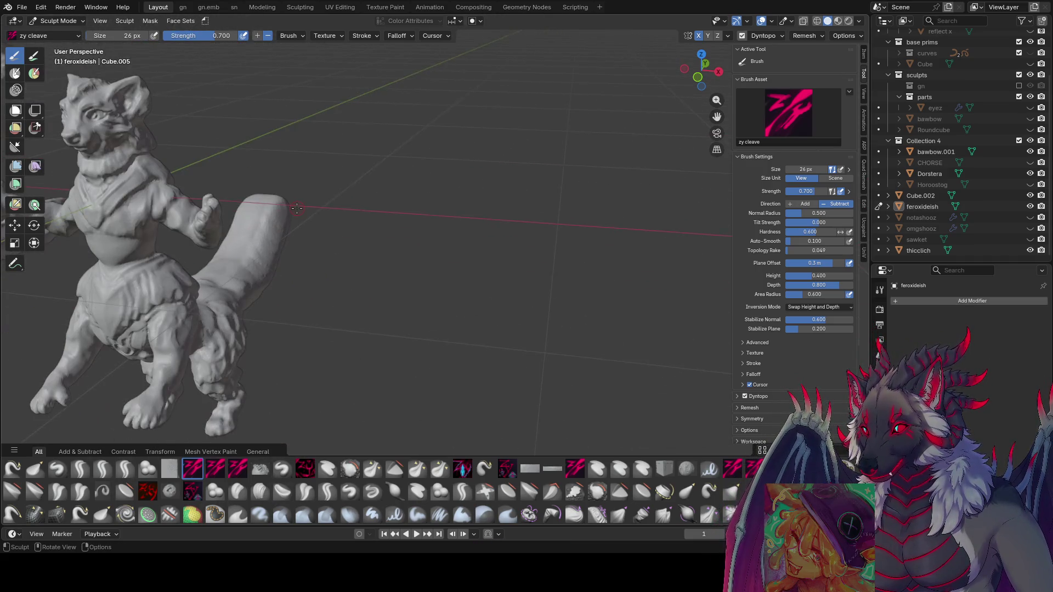
# - Snap to the front orthographic view, save, then orbit into a close perspective on the figure
pyautogui.moveTo(160, 220); pyautogui.dragTo(242, 234, button='middle')
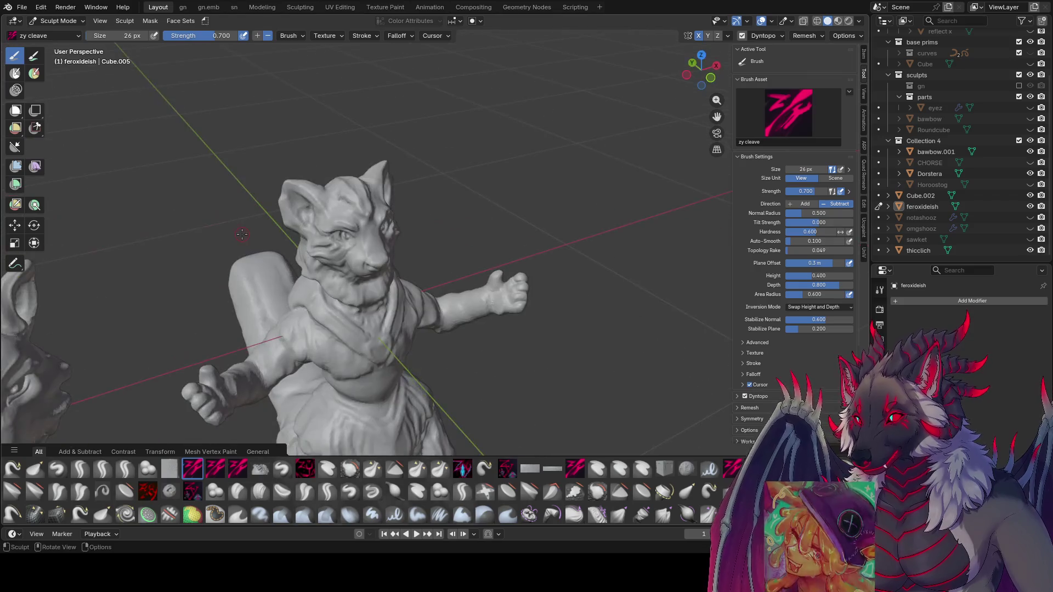
pyautogui.press('KP_1')
pyautogui.hotkey('ctrl', 's')
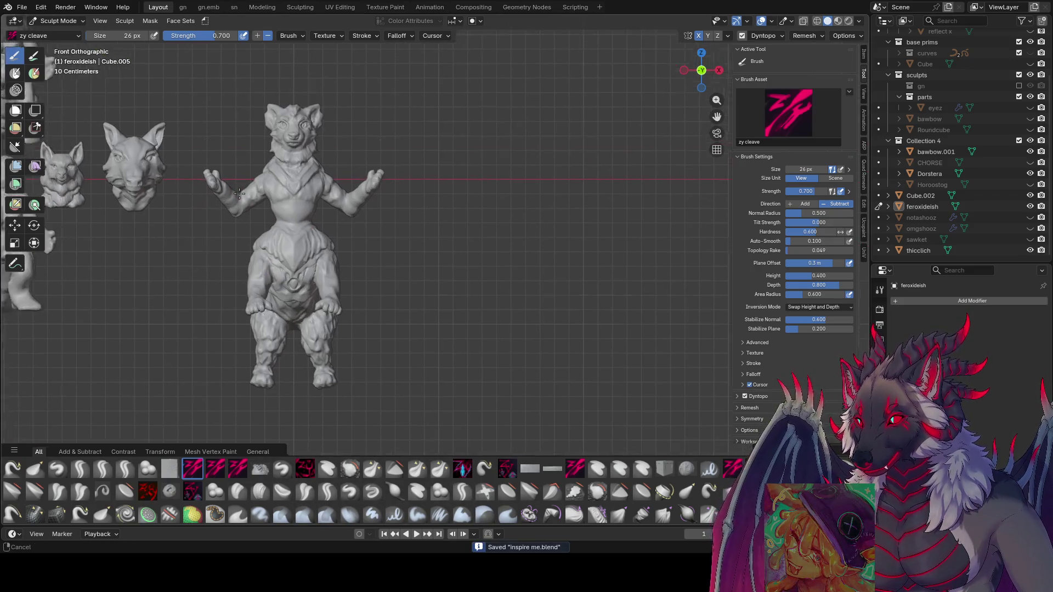
pyautogui.scroll(5, 353, 175)
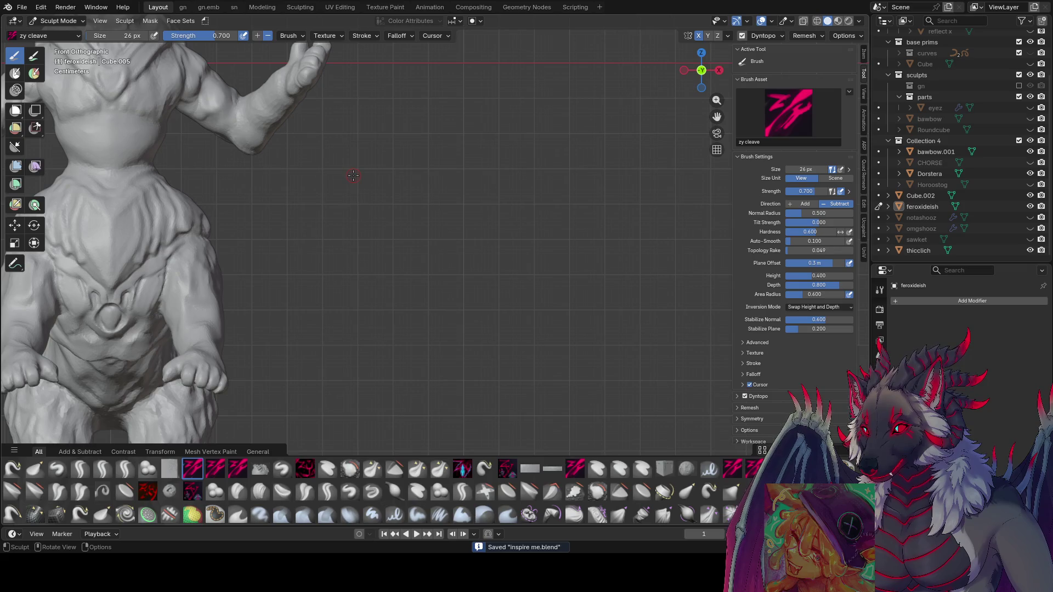
pyautogui.scroll(-2, 353, 175)
pyautogui.moveTo(349, 208)
pyautogui.mouseDown(button='middle')
pyautogui.moveTo(389, 206)
pyautogui.moveTo(384, 176)
pyautogui.moveTo(483, 208)
pyautogui.moveTo(470, 170)
pyautogui.moveTo(391, 177)
pyautogui.moveTo(373, 200)
pyautogui.moveTo(369, 187)
pyautogui.moveTo(568, 162)
pyautogui.moveTo(319, 165)
pyautogui.mouseUp(button='middle')
pyautogui.scroll(2, 493, 212)
pyautogui.scroll(-2, 483, 176)
# - Resize the brush to 47 px and frame the torso and arm from the side
pyautogui.press('f')
pyautogui.click(418, 170)
pyautogui.moveTo(218, 215); pyautogui.dragTo(191, 257, button='middle')
pyautogui.moveTo(153, 305)
pyautogui.mouseDown(button='middle')
pyautogui.moveTo(191, 331)
pyautogui.moveTo(174, 346)
pyautogui.mouseUp(button='middle')
pyautogui.moveTo(185, 300)
pyautogui.mouseDown(button='middle')
pyautogui.moveTo(232, 141)
pyautogui.moveTo(269, 98)
pyautogui.moveTo(309, 152)
pyautogui.moveTo(249, 282)
pyautogui.mouseUp(button='middle')
# - Inspect the head and outstretched arm while shrinking the brush to 43 px
pyautogui.moveTo(356, 265); pyautogui.dragTo(428, 244, button='middle')
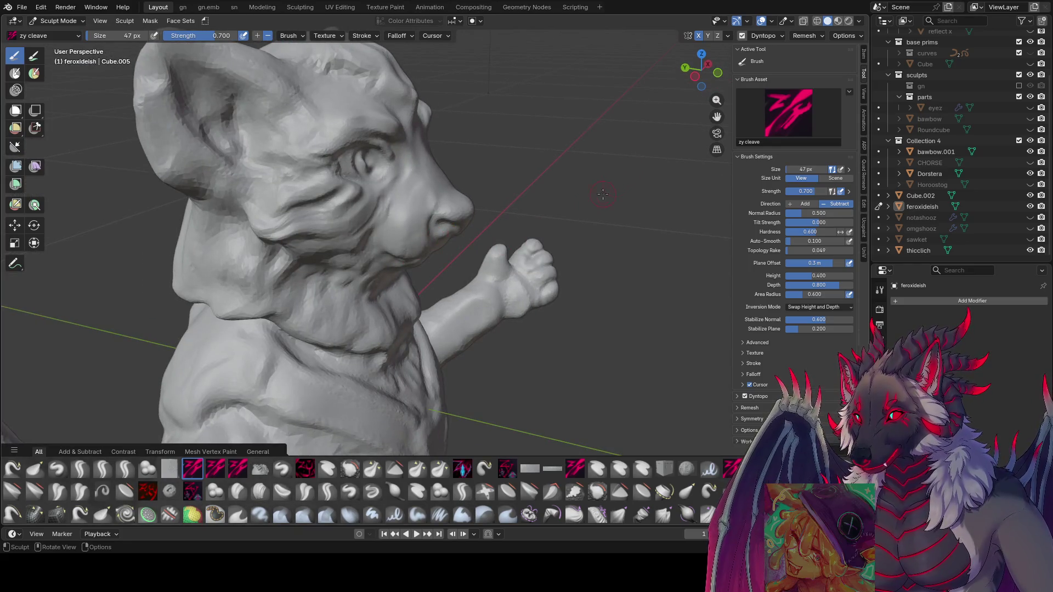
pyautogui.moveTo(538, 220); pyautogui.dragTo(435, 255, button='middle')
pyautogui.press('[')
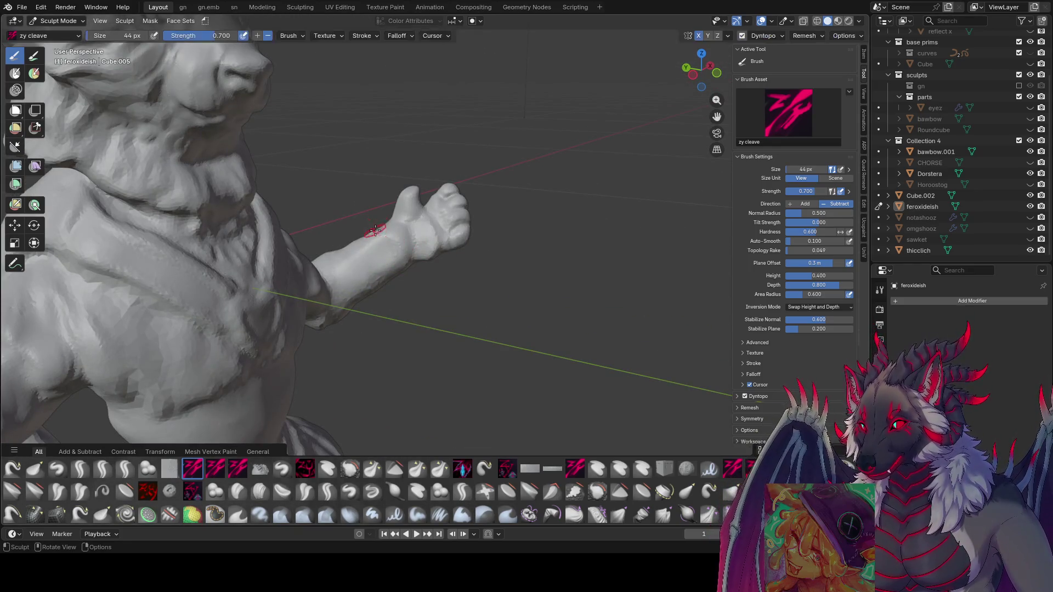
pyautogui.moveTo(364, 235); pyautogui.dragTo(376, 247, button='middle')
pyautogui.press('[')
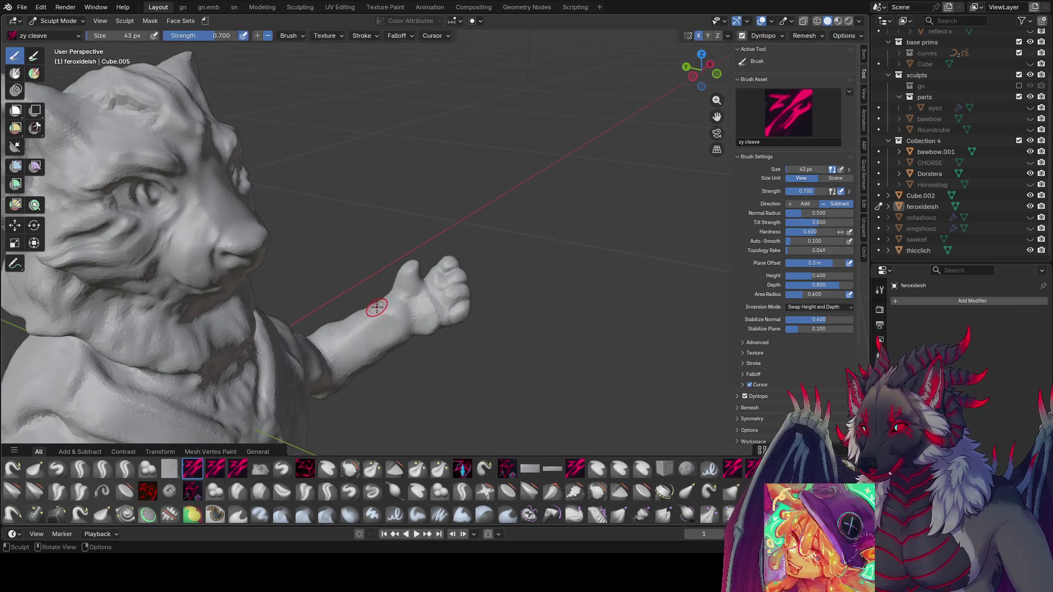
pyautogui.moveTo(377, 315)
pyautogui.mouseDown(button='middle')
pyautogui.moveTo(378, 328)
pyautogui.moveTo(318, 337)
pyautogui.mouseUp(button='middle')
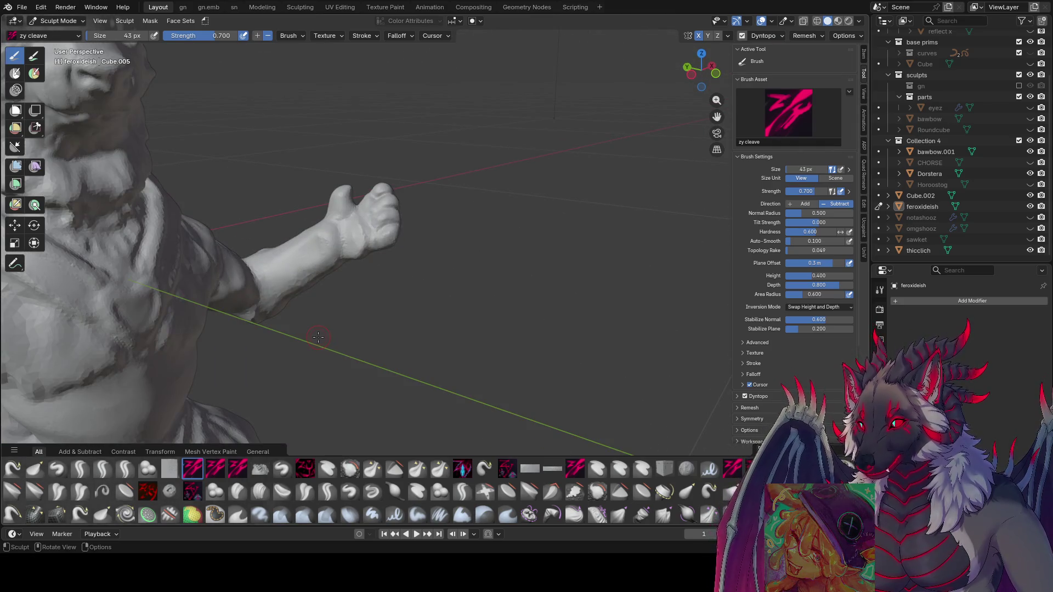
# - Look over the whole figure and tail, set the brush to 52 px, then shrink it to 39 px
pyautogui.moveTo(347, 190)
pyautogui.mouseDown(button='middle')
pyautogui.moveTo(482, 170)
pyautogui.moveTo(384, 165)
pyautogui.moveTo(412, 144)
pyautogui.moveTo(368, 176)
pyautogui.moveTo(347, 298)
pyautogui.mouseUp(button='middle')
pyautogui.scroll(-3, 395, 154)
pyautogui.scroll(2, 412, 144)
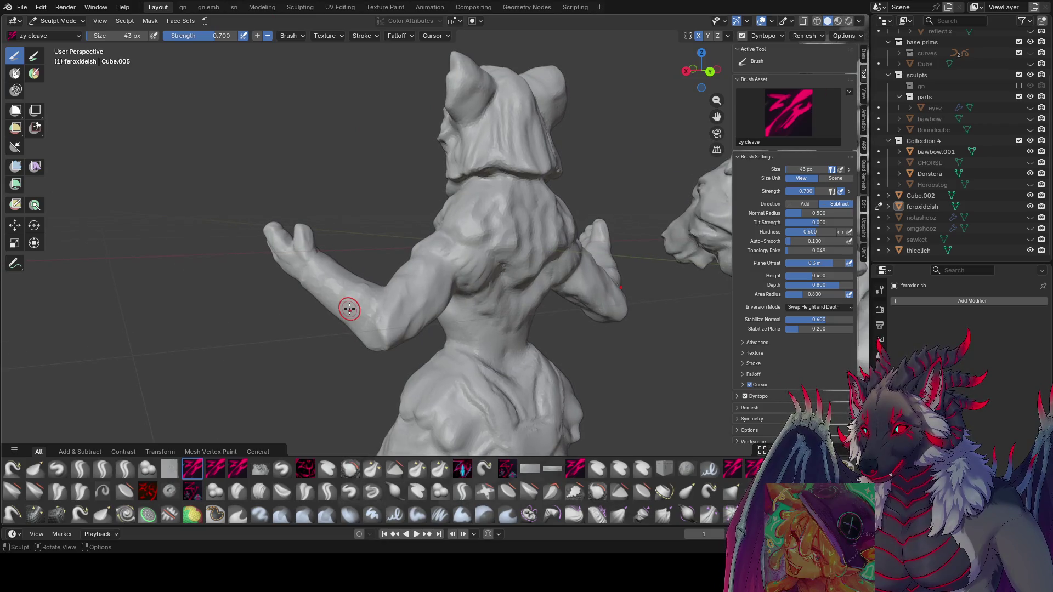
pyautogui.moveTo(349, 239)
pyautogui.mouseDown(button='middle')
pyautogui.moveTo(352, 301)
pyautogui.moveTo(361, 290)
pyautogui.moveTo(348, 277)
pyautogui.moveTo(383, 277)
pyautogui.moveTo(336, 305)
pyautogui.moveTo(282, 301)
pyautogui.moveTo(425, 237)
pyautogui.moveTo(369, 268)
pyautogui.mouseUp(button='middle')
pyautogui.press('f')
pyautogui.click(365, 293)
pyautogui.press('f')
pyautogui.click(383, 274)
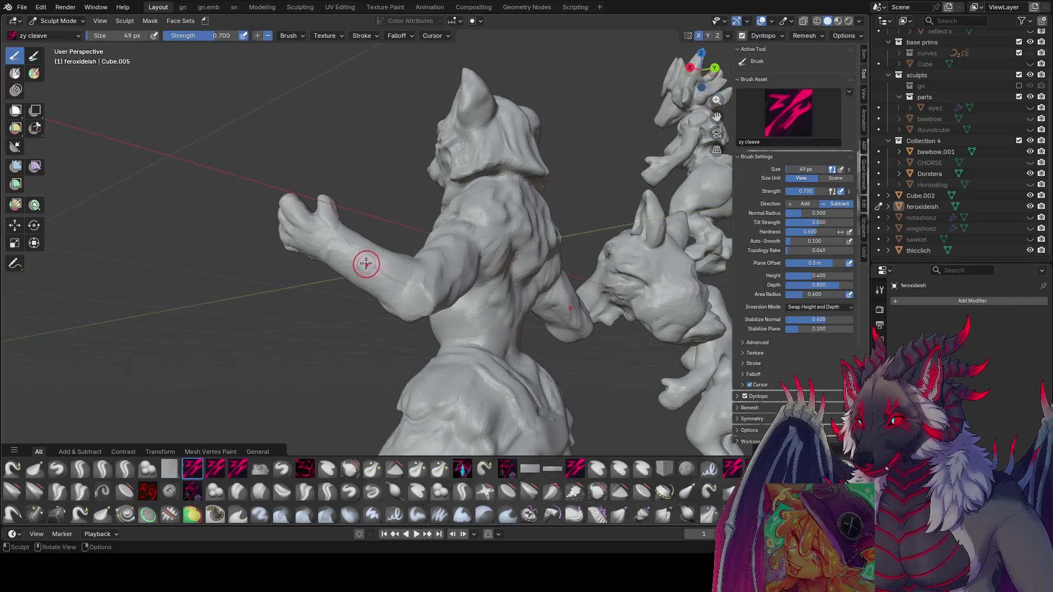
pyautogui.moveTo(434, 284)
pyautogui.mouseDown(button='middle')
pyautogui.moveTo(447, 277)
pyautogui.moveTo(444, 229)
pyautogui.moveTo(622, 253)
pyautogui.moveTo(532, 279)
pyautogui.moveTo(515, 264)
pyautogui.moveTo(537, 244)
pyautogui.moveTo(527, 266)
pyautogui.moveTo(536, 284)
pyautogui.moveTo(555, 275)
pyautogui.moveTo(535, 258)
pyautogui.mouseUp(button='middle')
pyautogui.press('[')
pyautogui.press('[')
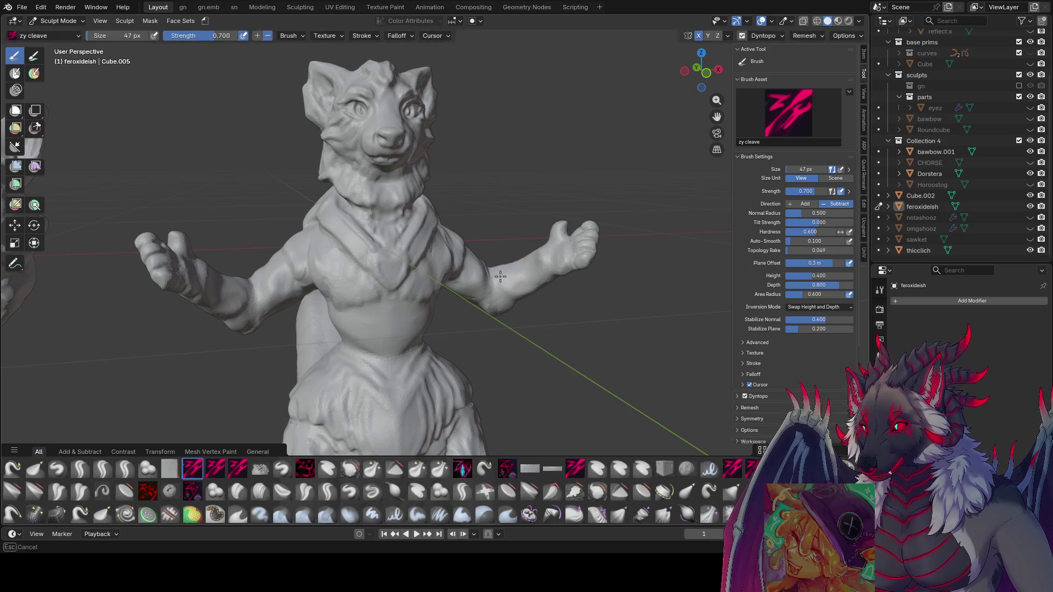
# - Select the zy lid brush from the brush shelf and view the figure from new angles
pyautogui.moveTo(521, 283)
pyautogui.mouseDown(button='middle')
pyautogui.moveTo(508, 232)
pyautogui.moveTo(301, 480)
pyautogui.mouseUp(button='middle')
pyautogui.click(125, 469)
pyautogui.moveTo(499, 264)
pyautogui.mouseDown(button='middle')
pyautogui.moveTo(528, 265)
pyautogui.moveTo(394, 324)
pyautogui.mouseUp(button='middle')
pyautogui.moveTo(324, 170)
pyautogui.mouseDown(button='middle')
pyautogui.moveTo(326, 191)
pyautogui.moveTo(332, 176)
pyautogui.moveTo(347, 180)
pyautogui.moveTo(513, 232)
pyautogui.moveTo(531, 277)
pyautogui.moveTo(505, 278)
pyautogui.moveTo(492, 266)
pyautogui.moveTo(474, 306)
pyautogui.moveTo(482, 291)
pyautogui.moveTo(470, 294)
pyautogui.moveTo(467, 263)
pyautogui.mouseUp(button='middle')
# - From a side-rear view, adjust the zy lid brush through 51 and 49 px to 45 px
pyautogui.press('[')
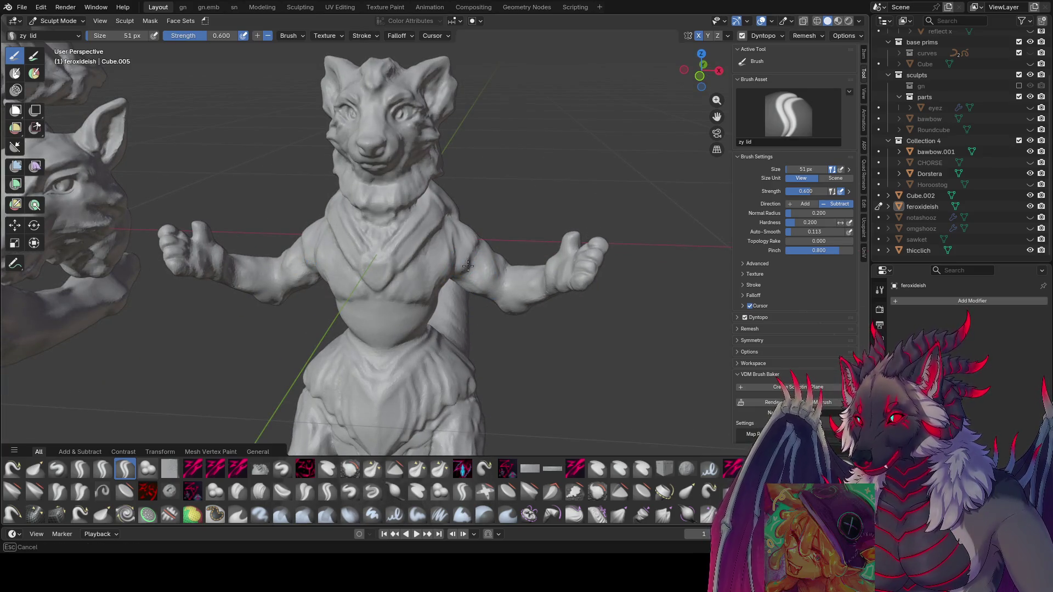
pyautogui.moveTo(471, 291); pyautogui.dragTo(547, 255, button='middle')
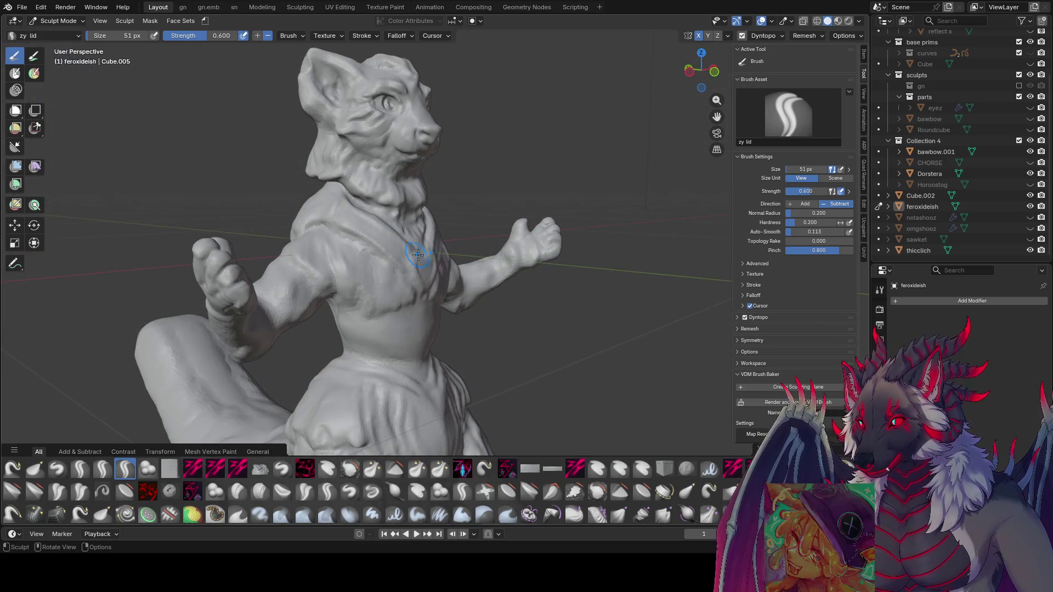
pyautogui.moveTo(377, 284)
pyautogui.mouseDown(button='middle')
pyautogui.moveTo(341, 305)
pyautogui.moveTo(471, 227)
pyautogui.moveTo(501, 245)
pyautogui.moveTo(477, 216)
pyautogui.moveTo(456, 236)
pyautogui.moveTo(474, 229)
pyautogui.moveTo(483, 241)
pyautogui.moveTo(503, 214)
pyautogui.moveTo(497, 264)
pyautogui.moveTo(463, 228)
pyautogui.moveTo(411, 268)
pyautogui.moveTo(534, 237)
pyautogui.moveTo(477, 301)
pyautogui.mouseUp(button='middle')
pyautogui.press('f')
pyautogui.click(465, 224)
pyautogui.press(']')
# - Examine the back and raised arm, resizing the brush to 54 px, then 83 px
pyautogui.moveTo(498, 289); pyautogui.dragTo(360, 309, button='middle')
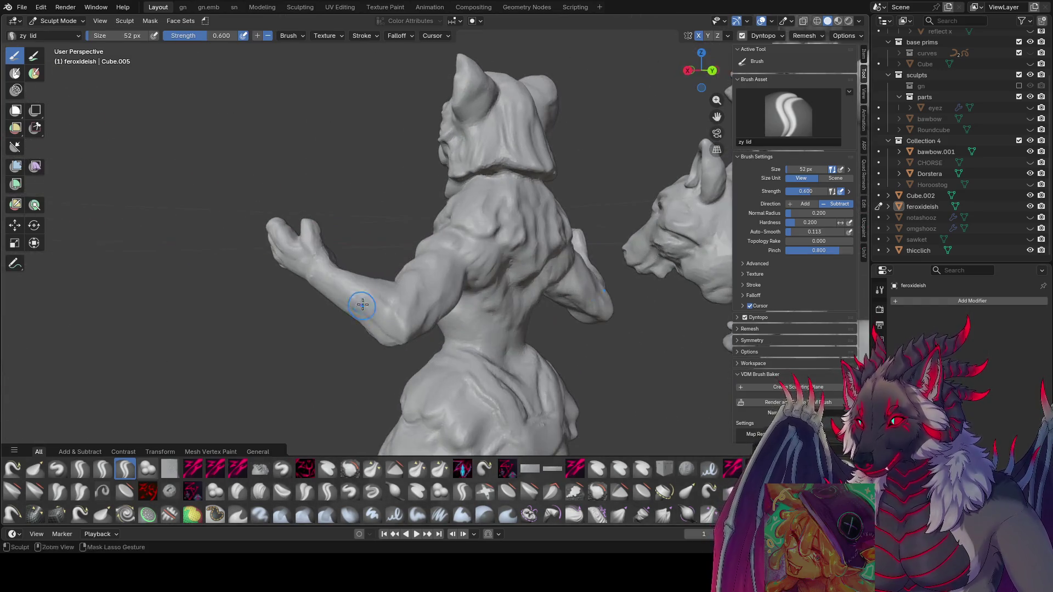
pyautogui.moveTo(394, 345)
pyautogui.mouseDown(button='middle')
pyautogui.moveTo(563, 295)
pyautogui.moveTo(554, 288)
pyautogui.moveTo(568, 276)
pyautogui.moveTo(530, 327)
pyautogui.moveTo(524, 315)
pyautogui.moveTo(540, 301)
pyautogui.moveTo(523, 303)
pyautogui.moveTo(527, 318)
pyautogui.moveTo(542, 251)
pyautogui.mouseUp(button='middle')
pyautogui.moveTo(658, 252)
pyautogui.mouseDown(button='middle')
pyautogui.moveTo(663, 293)
pyautogui.moveTo(643, 284)
pyautogui.moveTo(642, 323)
pyautogui.moveTo(665, 334)
pyautogui.mouseUp(button='middle')
pyautogui.press('[')
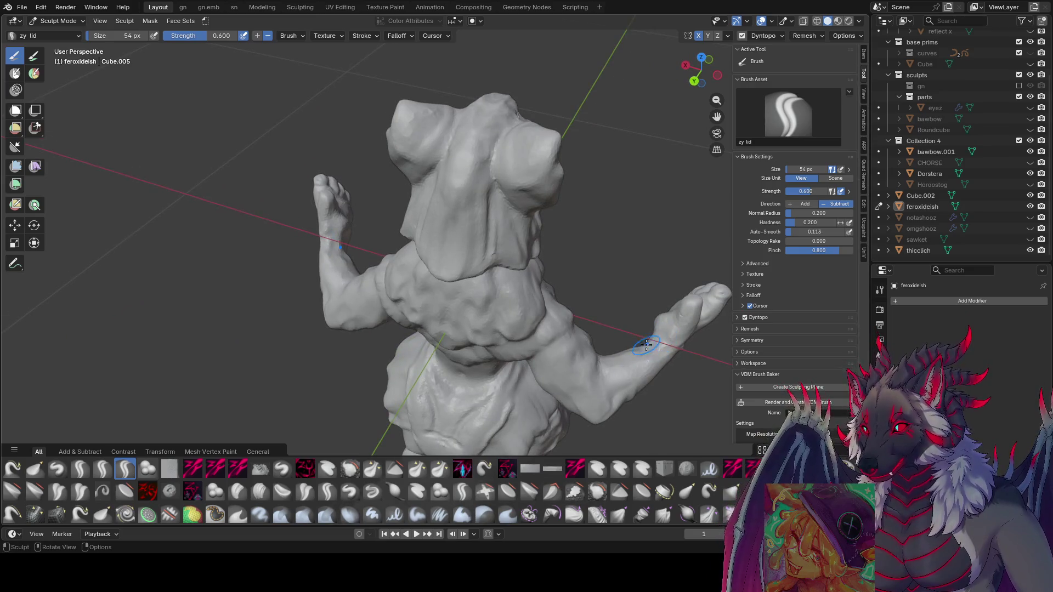
pyautogui.moveTo(342, 237)
pyautogui.mouseDown(button='middle')
pyautogui.moveTo(494, 281)
pyautogui.moveTo(501, 298)
pyautogui.moveTo(497, 281)
pyautogui.moveTo(501, 296)
pyautogui.moveTo(470, 281)
pyautogui.moveTo(470, 314)
pyautogui.moveTo(493, 329)
pyautogui.moveTo(304, 329)
pyautogui.mouseUp(button='middle')
pyautogui.click(470, 277)
# - From a frontal view, set the brush to 65 px, then 58 px
pyautogui.moveTo(351, 299)
pyautogui.mouseDown(button='middle')
pyautogui.moveTo(484, 265)
pyautogui.moveTo(430, 244)
pyautogui.moveTo(493, 263)
pyautogui.moveTo(455, 258)
pyautogui.moveTo(476, 267)
pyautogui.moveTo(470, 294)
pyautogui.moveTo(486, 287)
pyautogui.moveTo(507, 307)
pyautogui.moveTo(500, 331)
pyautogui.moveTo(478, 275)
pyautogui.moveTo(459, 290)
pyautogui.moveTo(489, 294)
pyautogui.moveTo(455, 319)
pyautogui.mouseUp(button='middle')
pyautogui.moveTo(455, 281)
pyautogui.mouseDown(button='middle')
pyautogui.moveTo(487, 258)
pyautogui.moveTo(447, 271)
pyautogui.moveTo(474, 291)
pyautogui.moveTo(452, 300)
pyautogui.moveTo(382, 296)
pyautogui.moveTo(392, 269)
pyautogui.moveTo(467, 261)
pyautogui.moveTo(482, 247)
pyautogui.moveTo(510, 266)
pyautogui.moveTo(534, 248)
pyautogui.mouseUp(button='middle')
pyautogui.click(473, 271)
pyautogui.press('[')
# - Orbit around the figure while resizing the brush to 70, 78, then 61 px
pyautogui.press(']')
pyautogui.press(']')
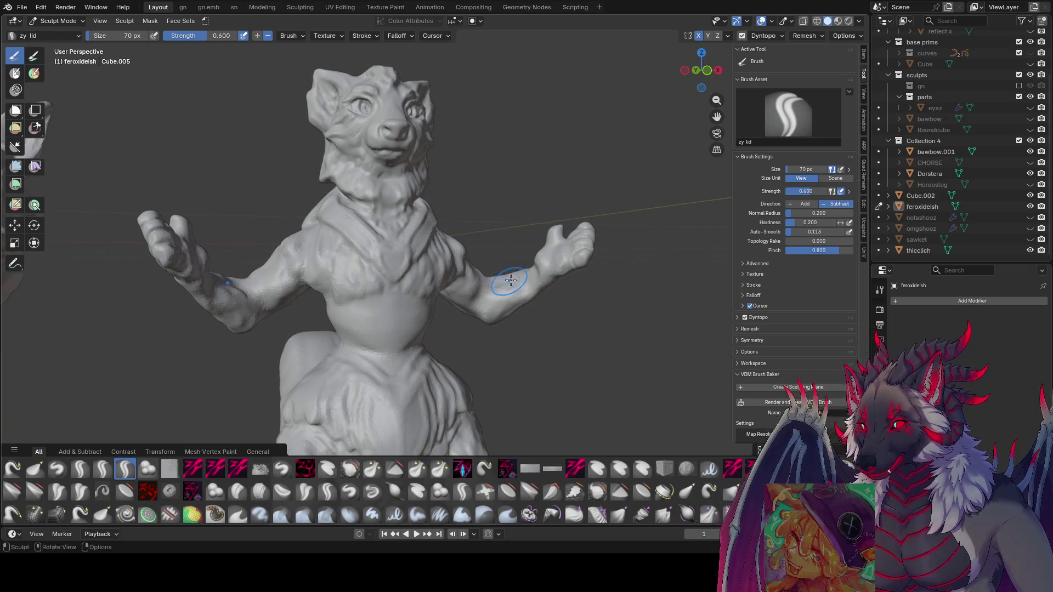
pyautogui.moveTo(505, 292); pyautogui.dragTo(505, 279, button='middle')
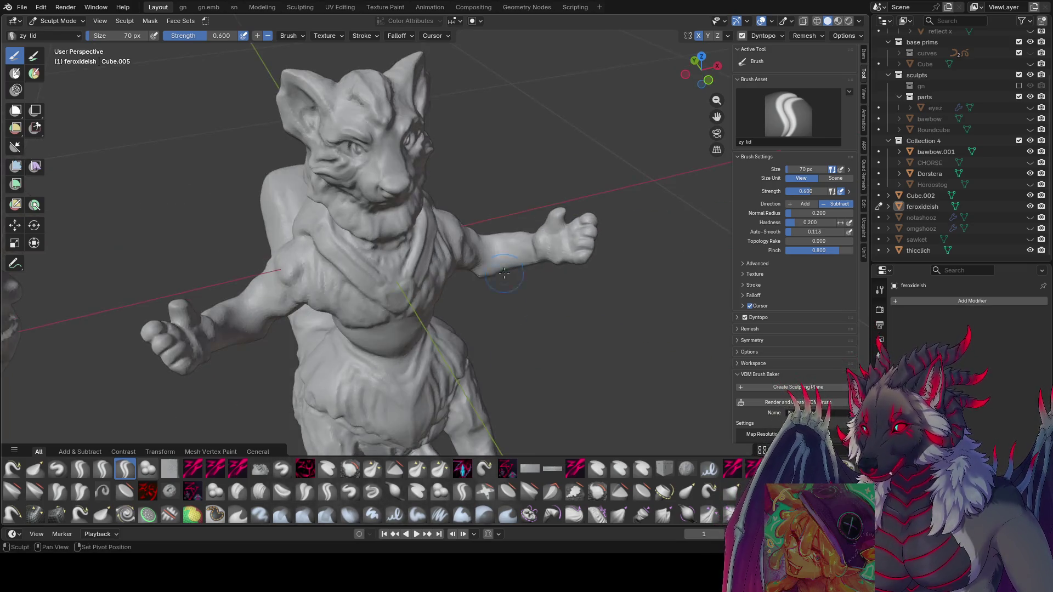
pyautogui.moveTo(509, 232); pyautogui.dragTo(400, 294, button='middle')
pyautogui.moveTo(390, 253); pyautogui.dragTo(490, 249, button='middle')
pyautogui.press(']')
pyautogui.click(491, 250)
pyautogui.moveTo(433, 209)
pyautogui.mouseDown(button='middle')
pyautogui.moveTo(554, 280)
pyautogui.moveTo(535, 251)
pyautogui.moveTo(550, 245)
pyautogui.moveTo(546, 229)
pyautogui.moveTo(525, 228)
pyautogui.moveTo(537, 218)
pyautogui.moveTo(529, 225)
pyautogui.moveTo(541, 263)
pyautogui.moveTo(471, 277)
pyautogui.mouseUp(button='middle')
pyautogui.press('[')
pyautogui.press('[')
pyautogui.press('[')
pyautogui.press('[')
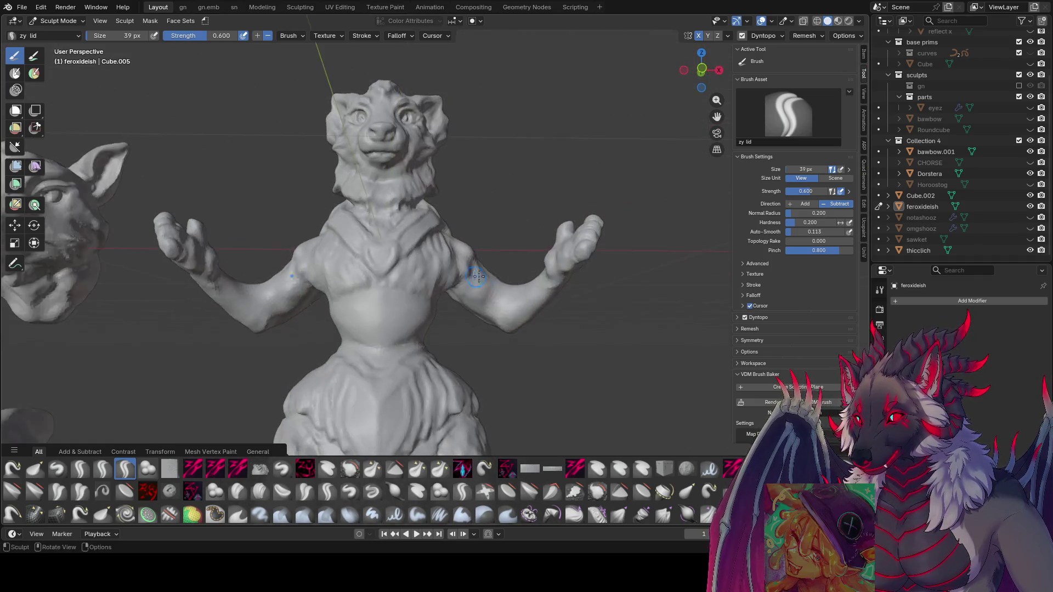
# - Set the brush to 48 px and sculpt a zy lid stroke along the upper arm
pyautogui.moveTo(331, 287)
pyautogui.mouseDown(button='middle')
pyautogui.moveTo(245, 282)
pyautogui.moveTo(421, 268)
pyautogui.mouseUp(button='middle')
pyautogui.press(']')
pyautogui.moveTo(531, 273)
pyautogui.mouseDown()
pyautogui.moveTo(503, 296)
pyautogui.moveTo(515, 276)
pyautogui.mouseUp()
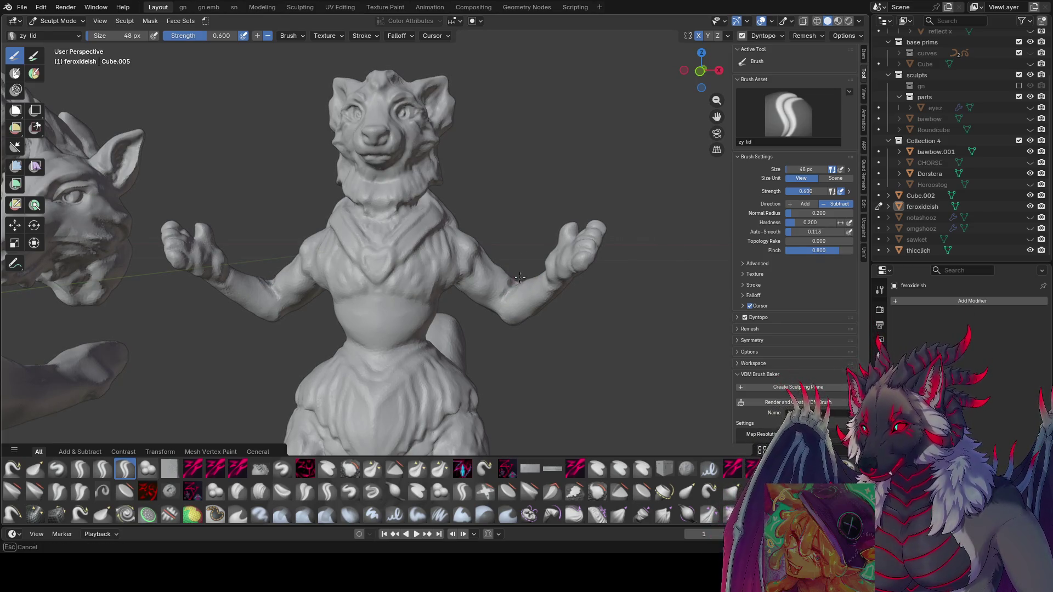
pyautogui.moveTo(507, 285); pyautogui.dragTo(508, 284)
pyautogui.moveTo(509, 284)
pyautogui.mouseDown(button='middle')
pyautogui.moveTo(526, 277)
pyautogui.moveTo(356, 278)
pyautogui.mouseUp(button='middle')
pyautogui.press('f')
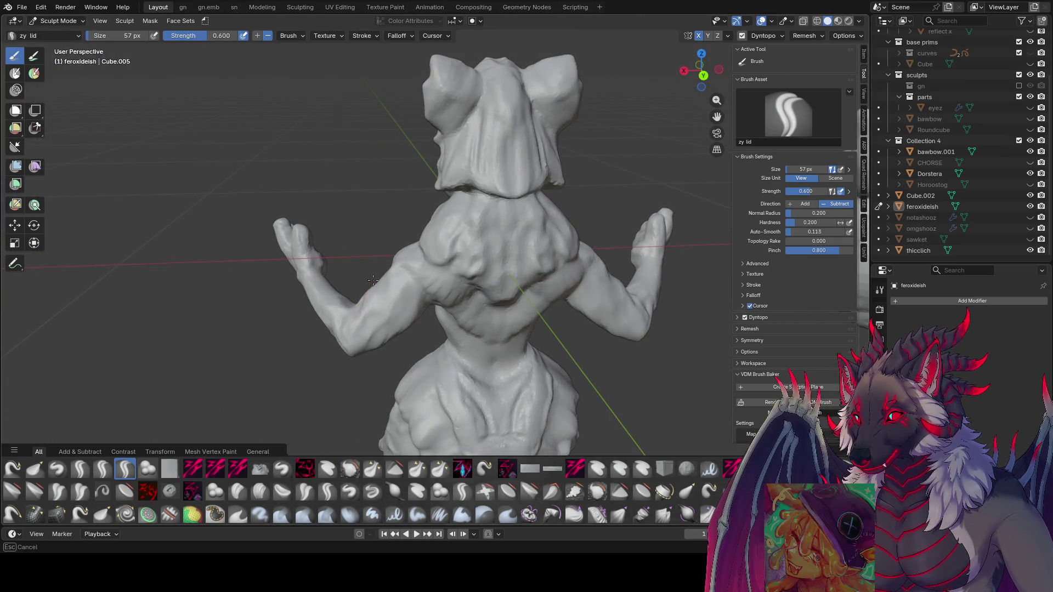
pyautogui.click(365, 260)
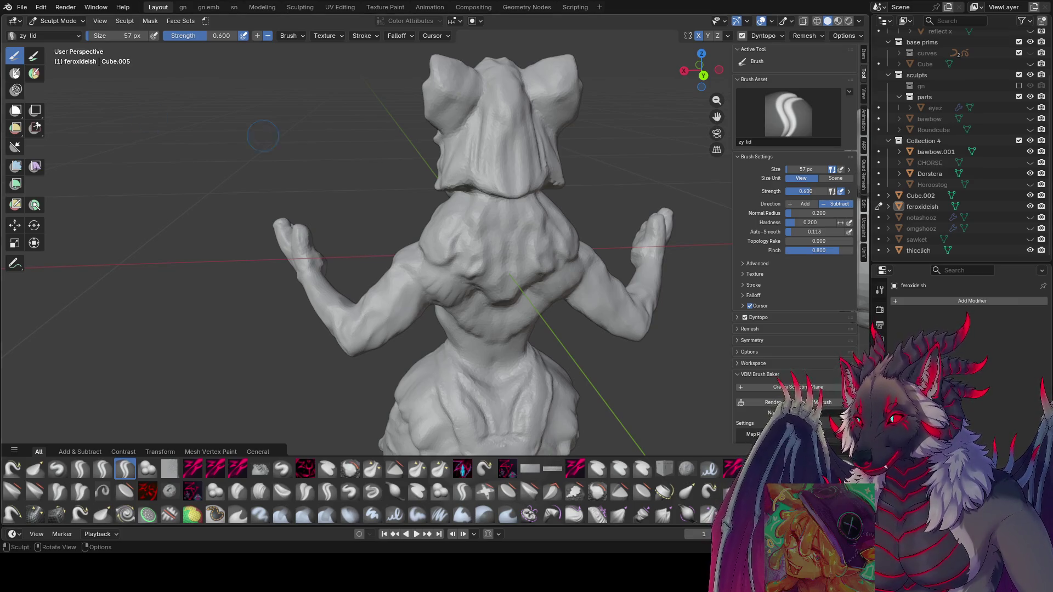
pyautogui.moveTo(301, 184)
pyautogui.mouseDown(button='middle')
pyautogui.moveTo(648, 176)
pyautogui.moveTo(411, 291)
pyautogui.moveTo(472, 244)
pyautogui.moveTo(607, 235)
pyautogui.moveTo(502, 233)
pyautogui.mouseUp(button='middle')
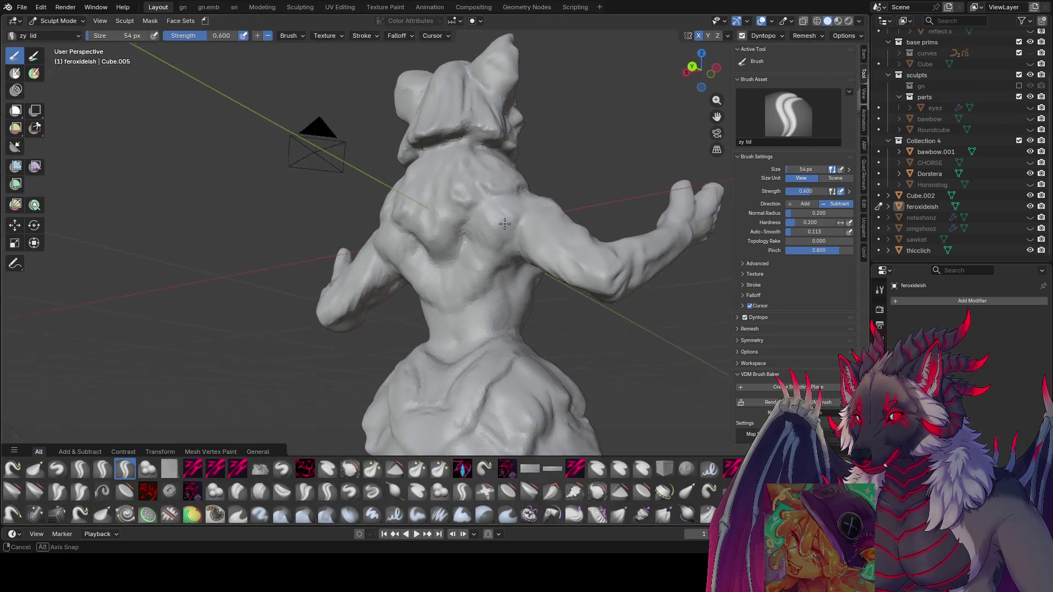
pyautogui.scroll(3, 494, 229)
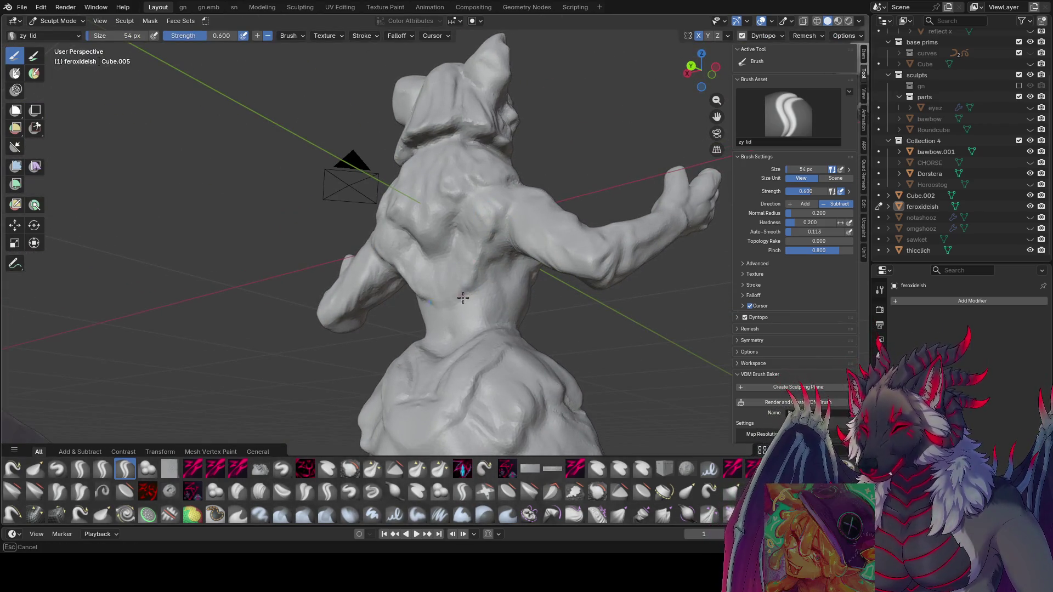
pyautogui.moveTo(463, 298); pyautogui.dragTo(459, 306, button='middle')
pyautogui.scroll(5, 507, 231)
pyautogui.scroll(-5, 508, 251)
pyautogui.moveTo(516, 251)
pyautogui.mouseDown(button='middle')
pyautogui.moveTo(458, 273)
pyautogui.moveTo(485, 252)
pyautogui.moveTo(557, 244)
pyautogui.moveTo(517, 247)
pyautogui.moveTo(564, 217)
pyautogui.moveTo(661, 186)
pyautogui.moveTo(357, 149)
pyautogui.moveTo(463, 106)
pyautogui.moveTo(404, 95)
pyautogui.moveTo(428, 107)
pyautogui.moveTo(453, 80)
pyautogui.moveTo(414, 112)
pyautogui.moveTo(438, 118)
pyautogui.mouseUp(button='middle')
pyautogui.hotkey('ctrl', 's')
pyautogui.press('f')
pyautogui.click(417, 118)
pyautogui.press('f')
pyautogui.click(416, 116)
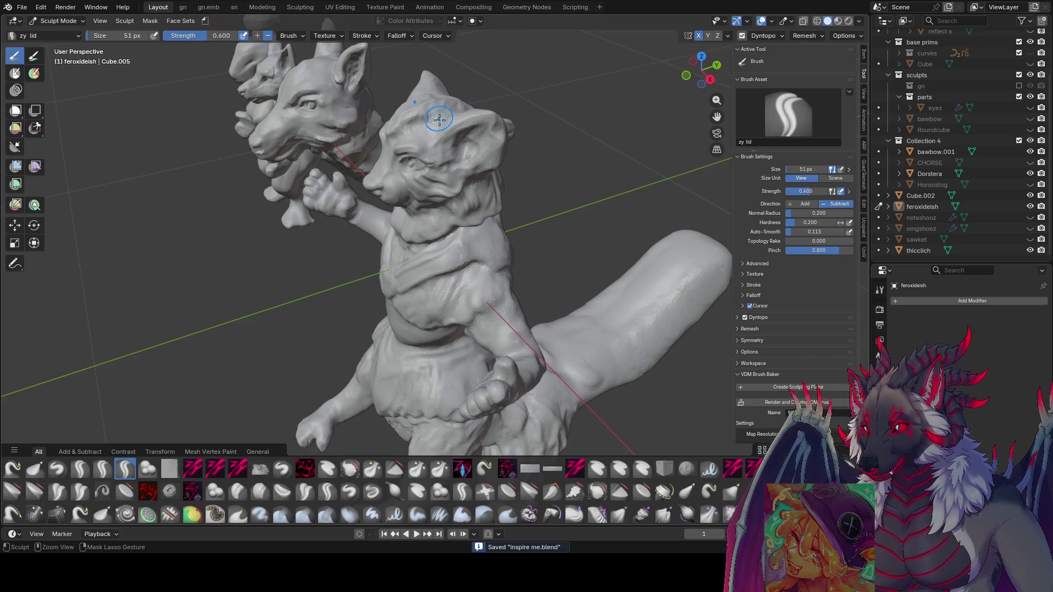
pyautogui.moveTo(439, 118)
pyautogui.mouseDown(button='middle')
pyautogui.moveTo(406, 113)
pyautogui.moveTo(439, 102)
pyautogui.mouseUp(button='middle')
# - Enlarge the zy lid brush from 51 px to 63 px and view the main figure from behind
pyautogui.press('f')
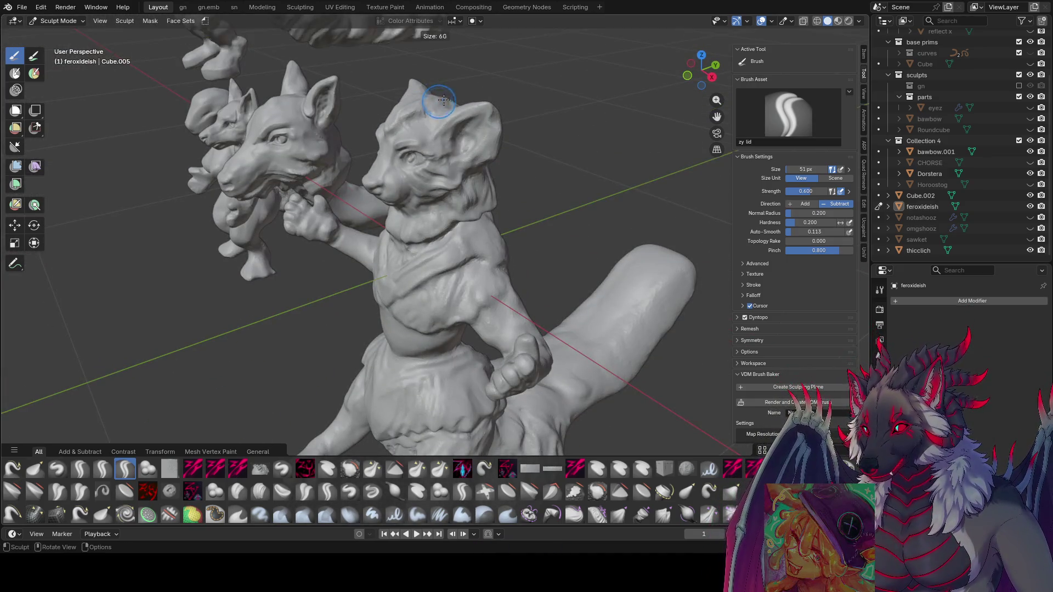
pyautogui.click(450, 101)
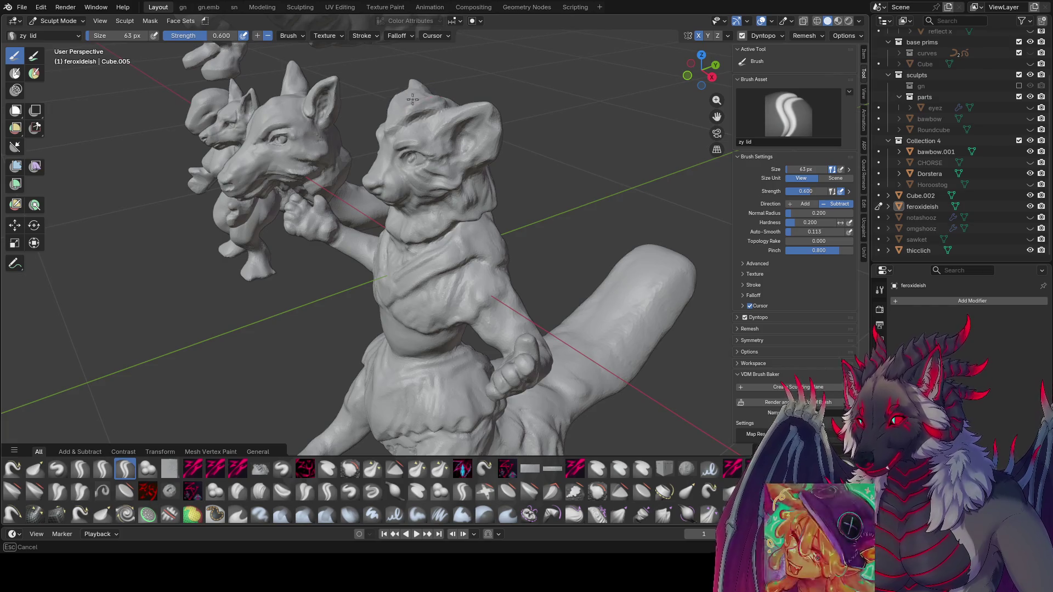
pyautogui.moveTo(429, 90)
pyautogui.mouseDown(button='middle')
pyautogui.moveTo(441, 143)
pyautogui.moveTo(635, 79)
pyautogui.moveTo(576, 110)
pyautogui.moveTo(685, 289)
pyautogui.moveTo(311, 296)
pyautogui.moveTo(223, 134)
pyautogui.moveTo(481, 267)
pyautogui.mouseUp(button='middle')
pyautogui.scroll(-5, 210, 224)
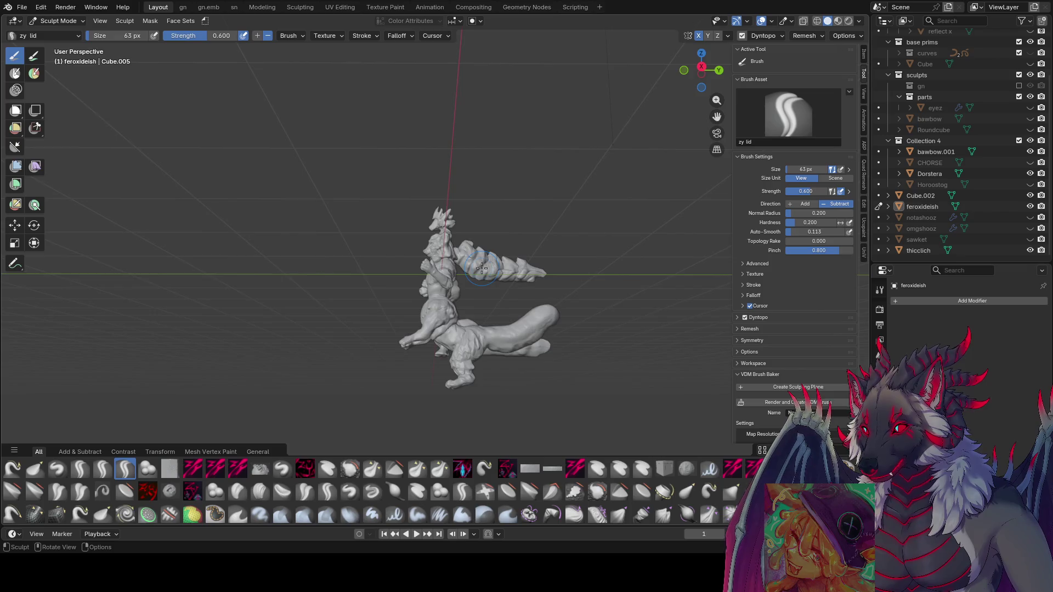
# - Switch to the right orthographic view, recenter the sculpt, and save the file
pyautogui.press('KP_3')
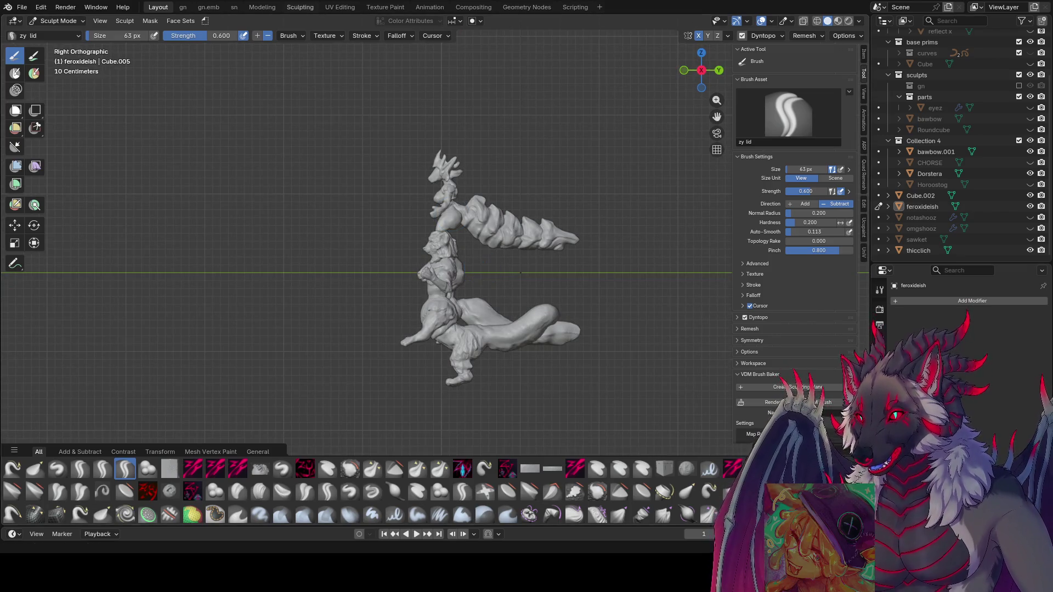
pyautogui.keyDown('shift'); pyautogui.moveTo(530, 337); pyautogui.dragTo(466, 305, button='middle'); pyautogui.keyUp('shift')
pyautogui.scroll(3, 466, 306)
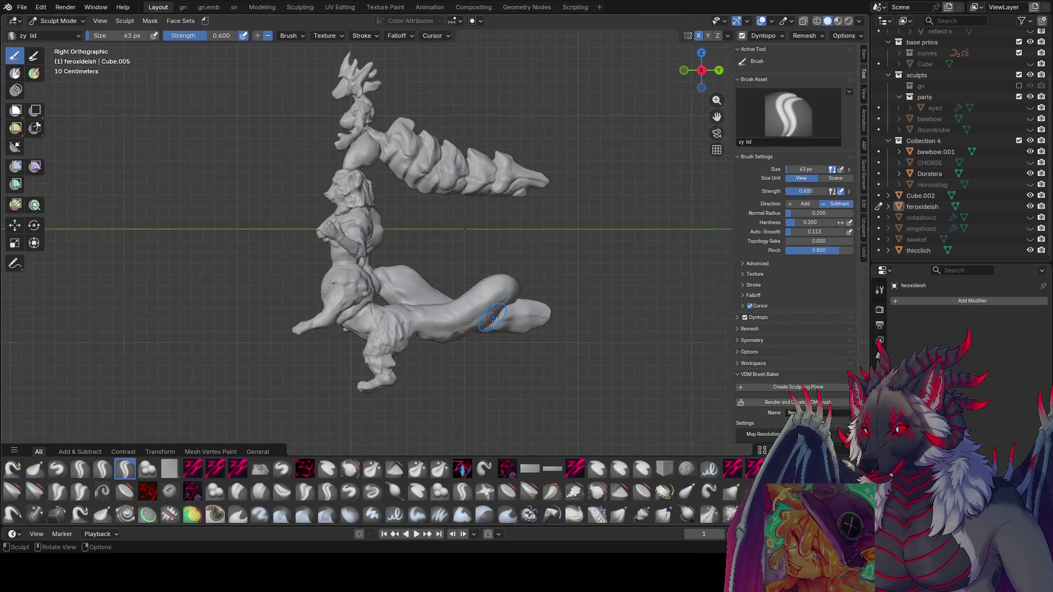
pyautogui.hotkey('ctrl', 's')
# - Orbit back into perspective and resize the brush to 55, 52, then 48 px
pyautogui.moveTo(274, 253); pyautogui.dragTo(405, 216, button='middle')
pyautogui.moveTo(405, 216)
pyautogui.mouseDown(button='middle')
pyautogui.moveTo(470, 242)
pyautogui.moveTo(446, 242)
pyautogui.moveTo(451, 234)
pyautogui.moveTo(447, 265)
pyautogui.moveTo(440, 247)
pyautogui.moveTo(475, 283)
pyautogui.moveTo(454, 257)
pyautogui.moveTo(494, 236)
pyautogui.moveTo(438, 258)
pyautogui.moveTo(446, 235)
pyautogui.moveTo(430, 227)
pyautogui.moveTo(435, 235)
pyautogui.moveTo(502, 210)
pyautogui.moveTo(472, 212)
pyautogui.mouseUp(button='middle')
pyautogui.click(451, 234)
pyautogui.press('f')
pyautogui.click(441, 253)
pyautogui.press('f')
pyautogui.click(455, 256)
# - Set the brush to 50 px, save inspire me.blend again, then go to 60 px
pyautogui.press('f')
pyautogui.click(434, 235)
pyautogui.hotkey('ctrl', 's')
pyautogui.press('f')
pyautogui.click(494, 217)
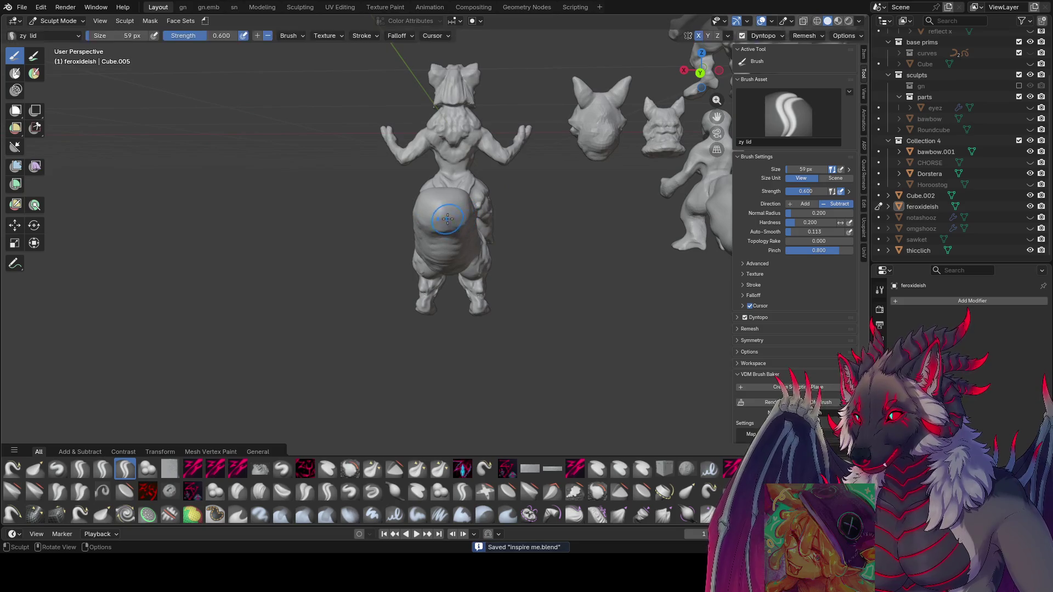
# - Carve a faint groove across the fox's belly with a 42 px brush, then orbit around the figures
pyautogui.press('f')
pyautogui.moveTo(431, 214); pyautogui.dragTo(443, 219)
pyautogui.moveTo(443, 219)
pyautogui.mouseDown(button='middle')
pyautogui.moveTo(548, 213)
pyautogui.moveTo(452, 204)
pyautogui.moveTo(570, 206)
pyautogui.moveTo(458, 224)
pyautogui.mouseUp(button='middle')
pyautogui.moveTo(453, 226); pyautogui.dragTo(449, 226)
pyautogui.moveTo(449, 232); pyautogui.dragTo(598, 208, button='middle')
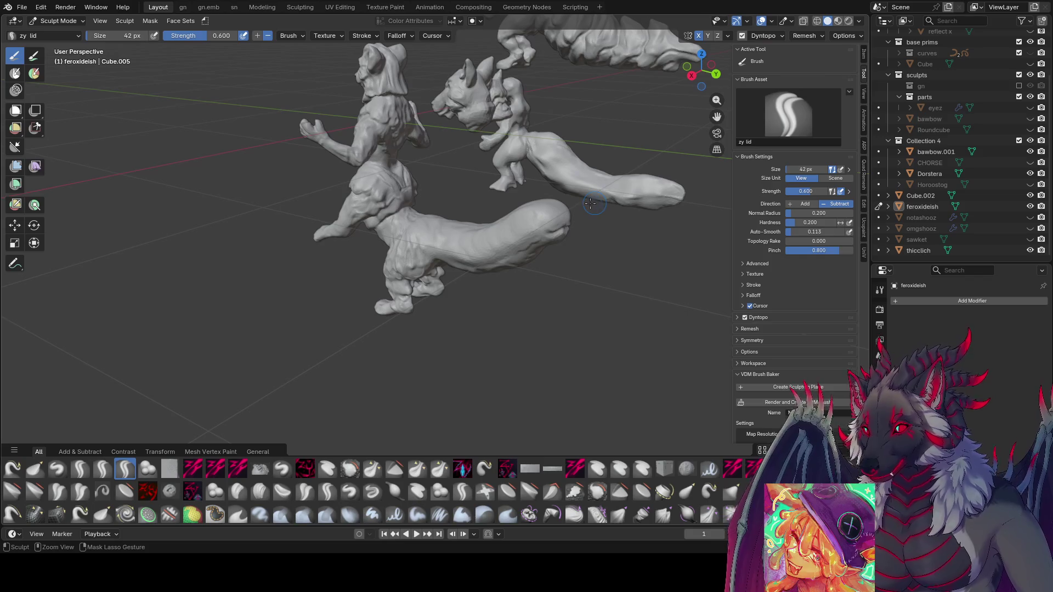
pyautogui.moveTo(510, 168)
pyautogui.mouseDown(button='middle')
pyautogui.moveTo(508, 126)
pyautogui.moveTo(110, 236)
pyautogui.mouseUp(button='middle')
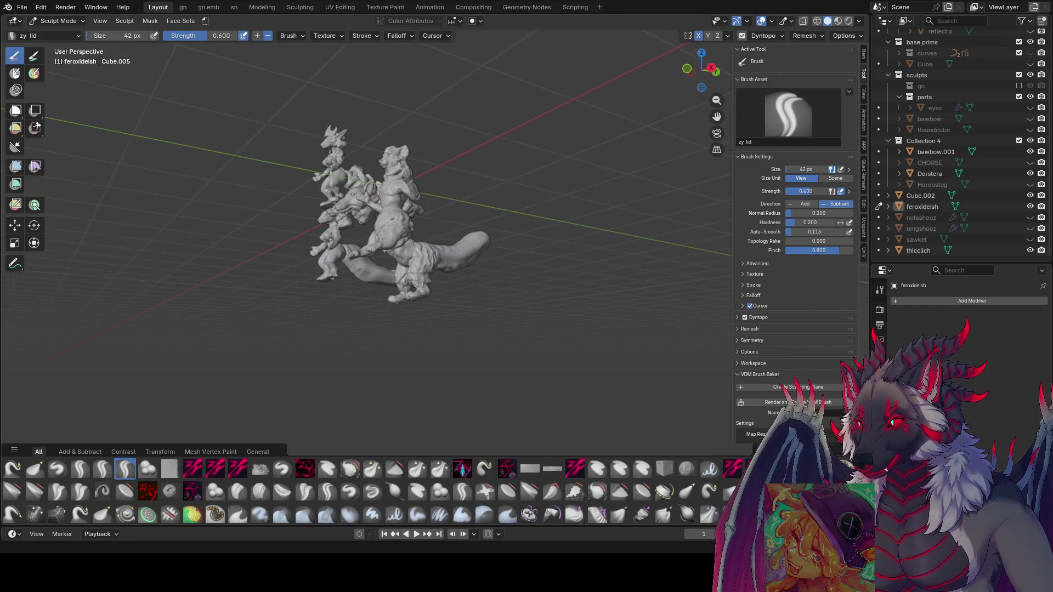
pyautogui.moveTo(510, 219); pyautogui.dragTo(485, 207, button='middle')
pyautogui.scroll(3, 485, 208)
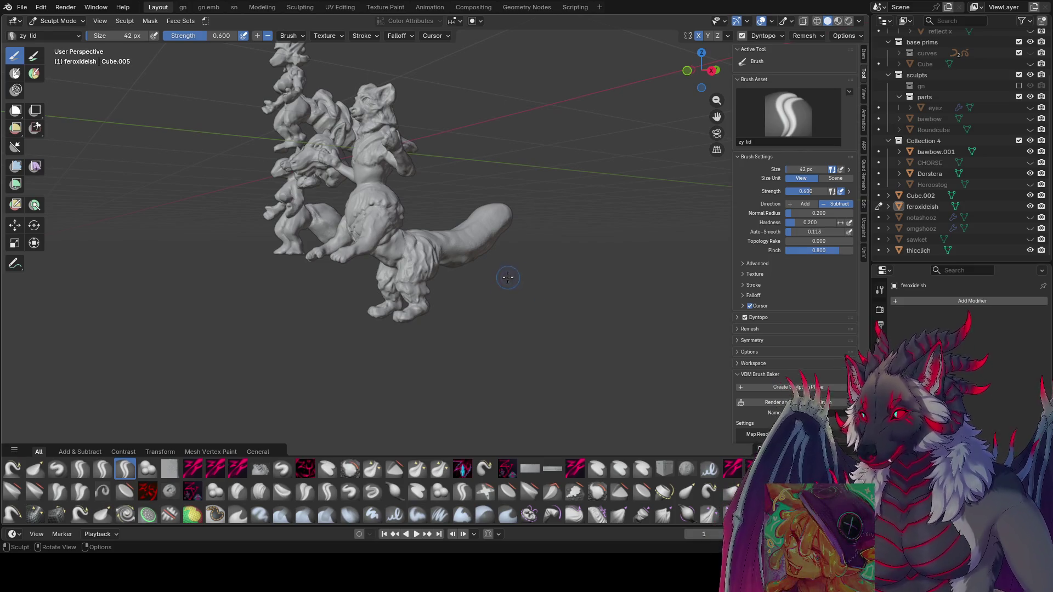
pyautogui.moveTo(536, 305); pyautogui.dragTo(565, 274, button='middle')
# - Save the file and sculpt a stroke along the fox figure's arm
pyautogui.moveTo(693, 296)
pyautogui.mouseDown(button='middle')
pyautogui.moveTo(490, 140)
pyautogui.moveTo(450, 189)
pyautogui.mouseUp(button='middle')
pyautogui.hotkey('ctrl', 's')
pyautogui.moveTo(450, 189); pyautogui.dragTo(440, 182)
pyautogui.moveTo(440, 182)
pyautogui.mouseDown(button='middle')
pyautogui.moveTo(553, 99)
pyautogui.moveTo(533, 105)
pyautogui.mouseUp(button='middle')
pyautogui.moveTo(533, 105); pyautogui.dragTo(526, 112)
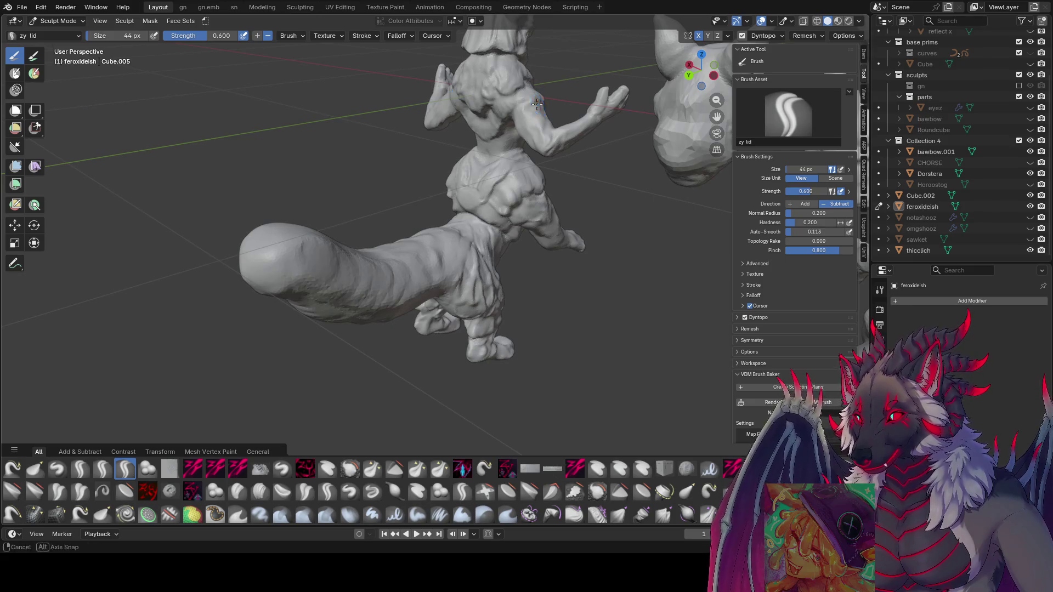
pyautogui.moveTo(527, 111); pyautogui.dragTo(508, 113, button='middle')
# - Shrink the brush to 38 px and sculpt fur strokes near the shoulder
pyautogui.press('[')
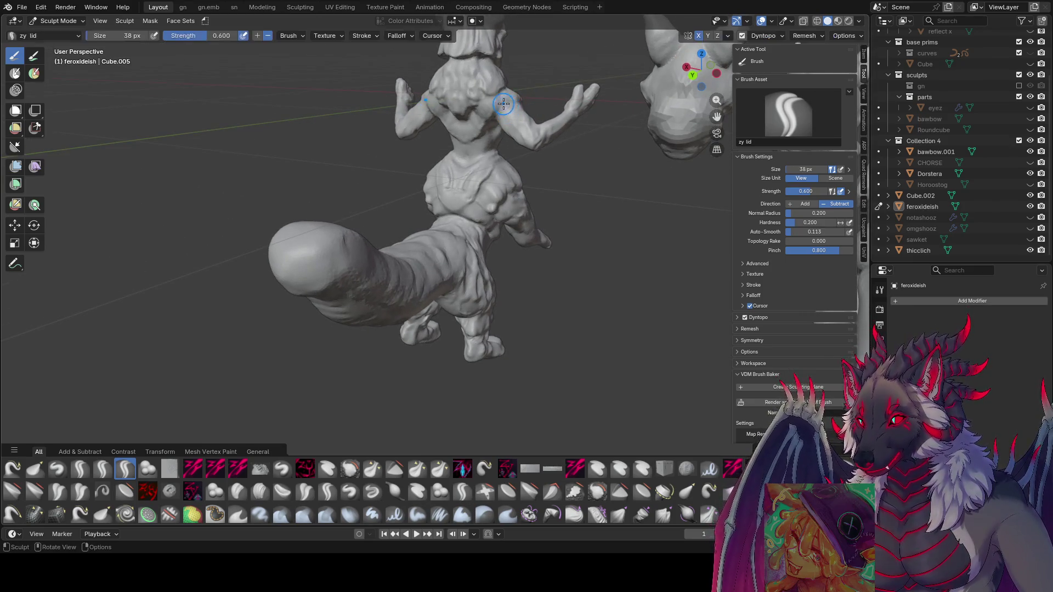
pyautogui.moveTo(496, 101); pyautogui.dragTo(502, 98)
pyautogui.moveTo(502, 97); pyautogui.dragTo(351, 104, button='middle')
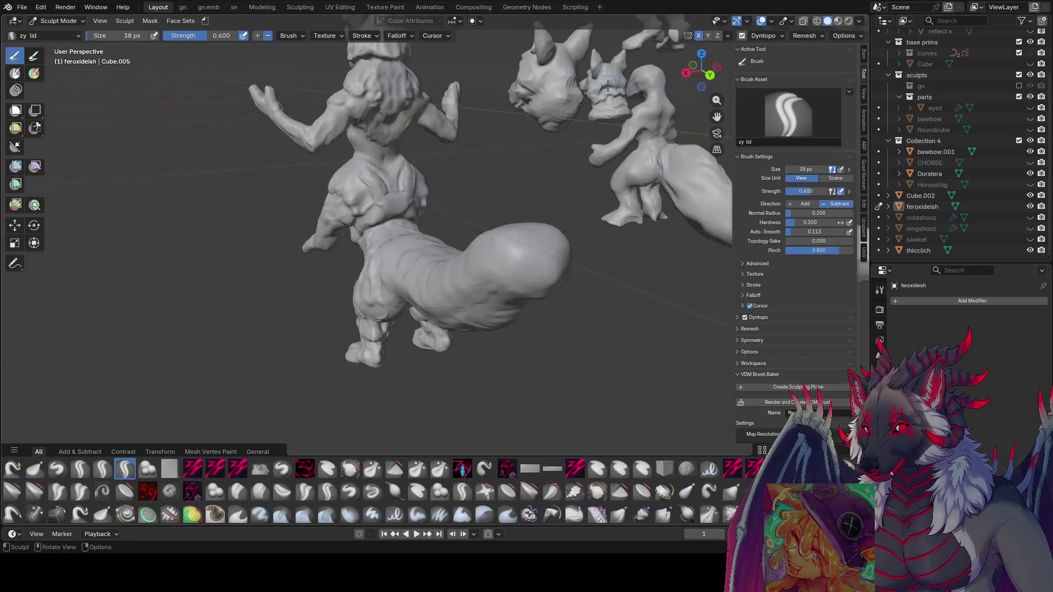
pyautogui.moveTo(352, 109); pyautogui.dragTo(356, 113)
pyautogui.moveTo(357, 113)
pyautogui.mouseDown(button='middle')
pyautogui.moveTo(531, 116)
pyautogui.moveTo(466, 98)
pyautogui.mouseUp(button='middle')
# - Adjust the brush size through 45, 37 and 41 px, settling at 33 px, facing the figure's back
pyautogui.press(']')
pyautogui.press(']')
pyautogui.press('[')
pyautogui.press('[')
pyautogui.moveTo(457, 96); pyautogui.dragTo(457, 93)
pyautogui.moveTo(447, 85)
pyautogui.mouseDown(button='middle')
pyautogui.moveTo(549, 131)
pyautogui.moveTo(550, 103)
pyautogui.mouseUp(button='middle')
pyautogui.moveTo(551, 103); pyautogui.dragTo(550, 109)
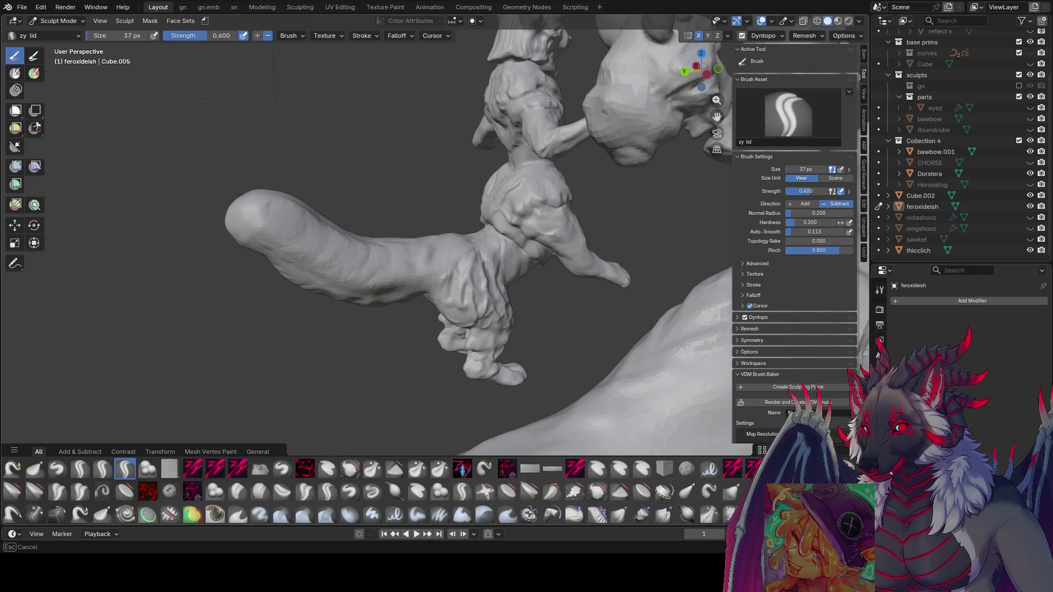
pyautogui.moveTo(531, 108)
pyautogui.mouseDown(button='middle')
pyautogui.moveTo(479, 145)
pyautogui.moveTo(505, 146)
pyautogui.moveTo(497, 171)
pyautogui.moveTo(501, 160)
pyautogui.moveTo(345, 143)
pyautogui.moveTo(399, 148)
pyautogui.moveTo(363, 136)
pyautogui.mouseUp(button='middle')
pyautogui.press(']')
pyautogui.press(']')
pyautogui.press('[')
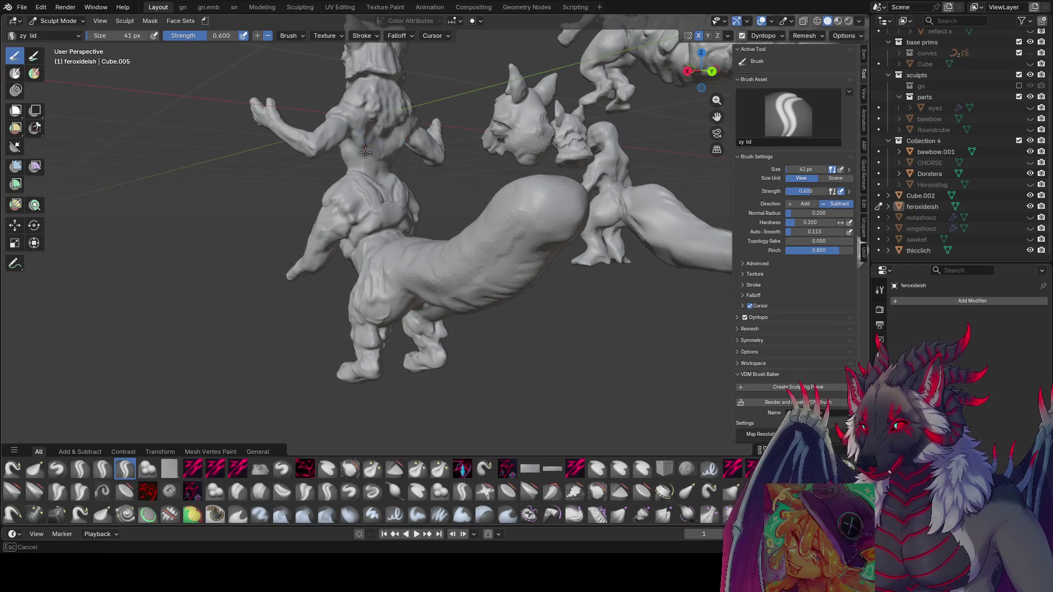
pyautogui.moveTo(378, 147); pyautogui.dragTo(357, 133, button='middle')
pyautogui.press('f')
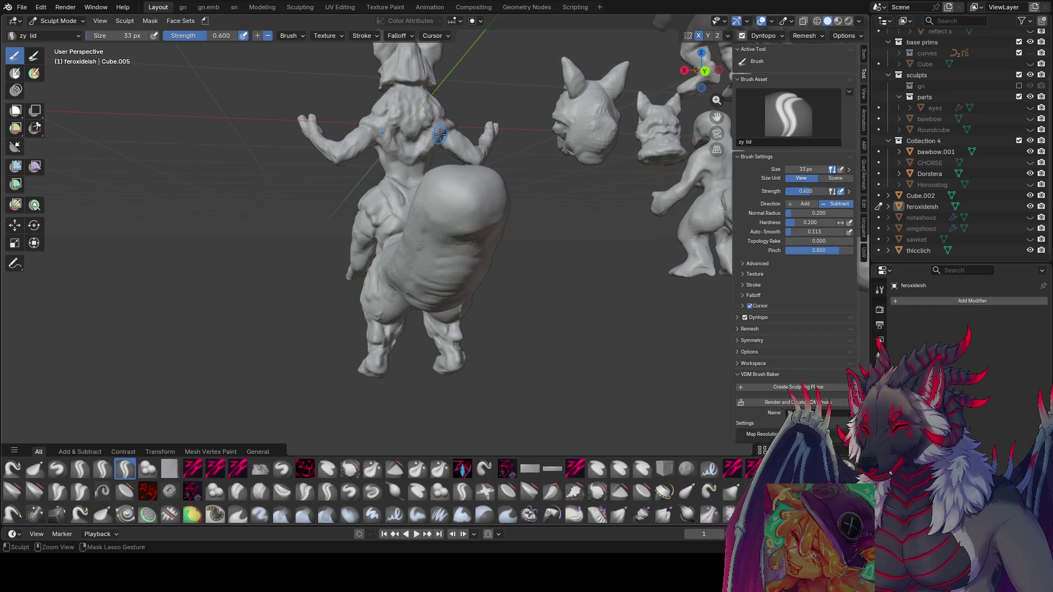
# - Reshape the fur on the figure's back and hair, then view all the sculpts
pyautogui.moveTo(375, 140)
pyautogui.mouseDown(button='middle')
pyautogui.moveTo(284, 146)
pyautogui.moveTo(418, 125)
pyautogui.moveTo(604, 137)
pyautogui.moveTo(440, 128)
pyautogui.mouseUp(button='middle')
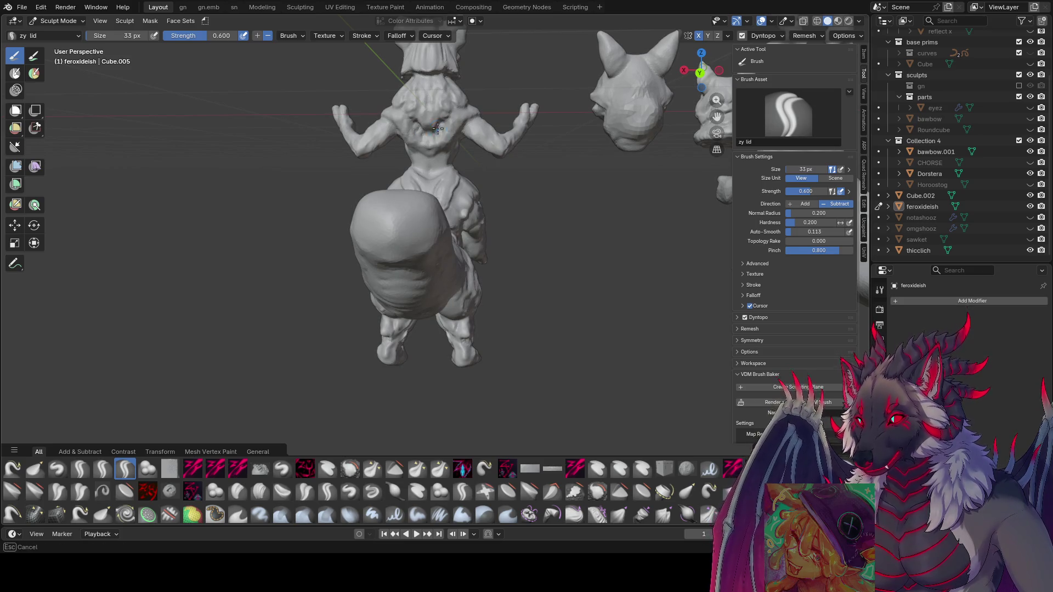
pyautogui.moveTo(442, 130)
pyautogui.mouseDown()
pyautogui.moveTo(414, 125)
pyautogui.moveTo(447, 127)
pyautogui.mouseUp()
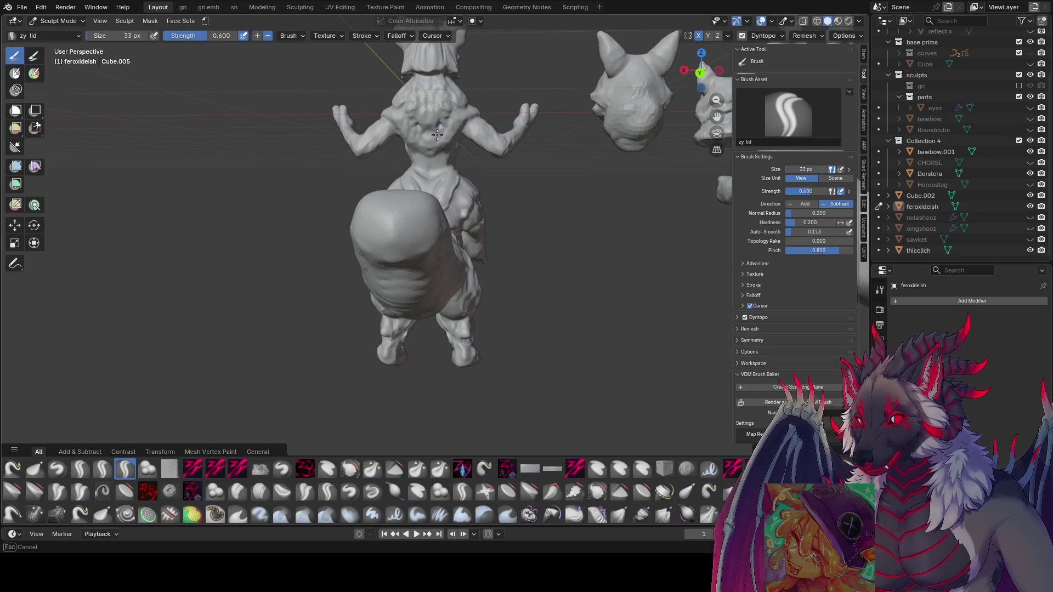
pyautogui.moveTo(437, 134)
pyautogui.mouseDown(button='middle')
pyautogui.moveTo(351, 115)
pyautogui.moveTo(378, 133)
pyautogui.moveTo(353, 130)
pyautogui.moveTo(363, 135)
pyautogui.moveTo(479, 111)
pyautogui.mouseUp(button='middle')
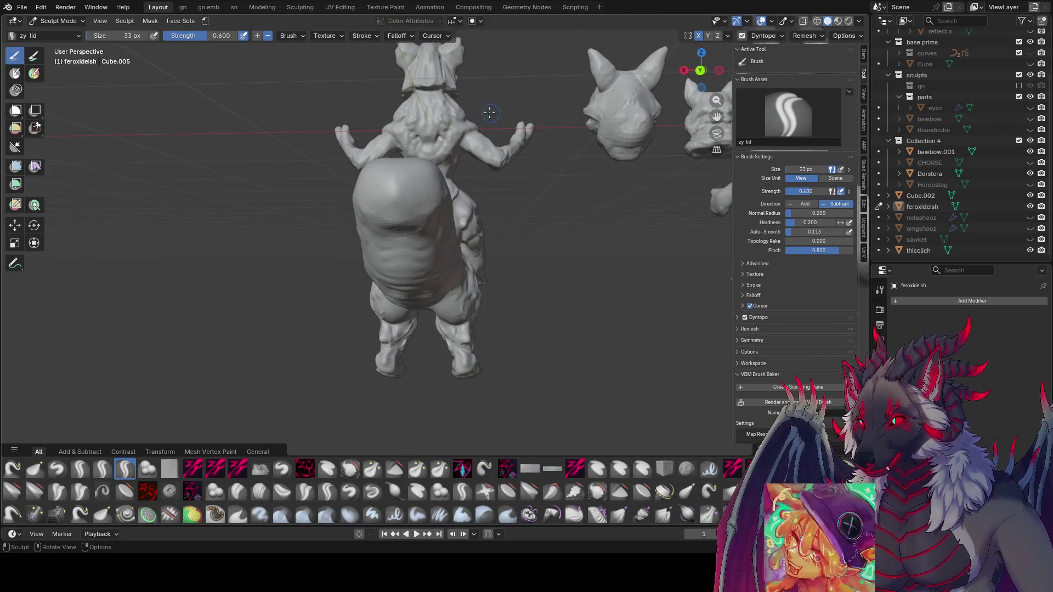
pyautogui.scroll(-5, 479, 110)
pyautogui.moveTo(357, 178)
pyautogui.mouseDown(button='middle')
pyautogui.moveTo(402, 201)
pyautogui.moveTo(419, 195)
pyautogui.moveTo(382, 195)
pyautogui.moveTo(472, 235)
pyautogui.mouseUp(button='middle')
pyautogui.scroll(5, 483, 241)
pyautogui.scroll(2, 494, 248)
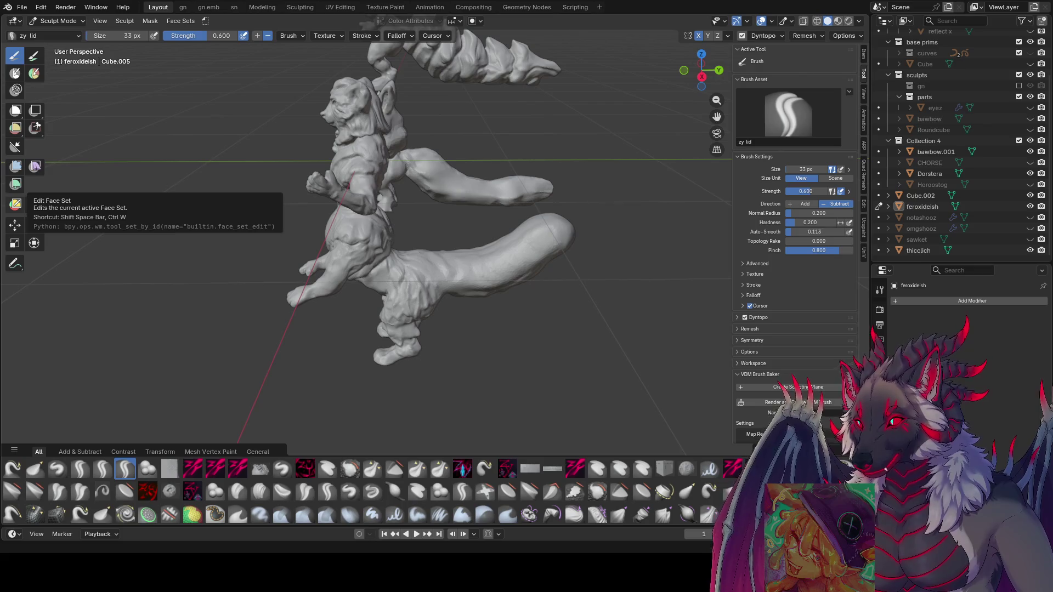
# - Orbit from the figure's front round to a low side view showing the tail, then save
pyautogui.moveTo(329, 181); pyautogui.dragTo(560, 174, button='middle')
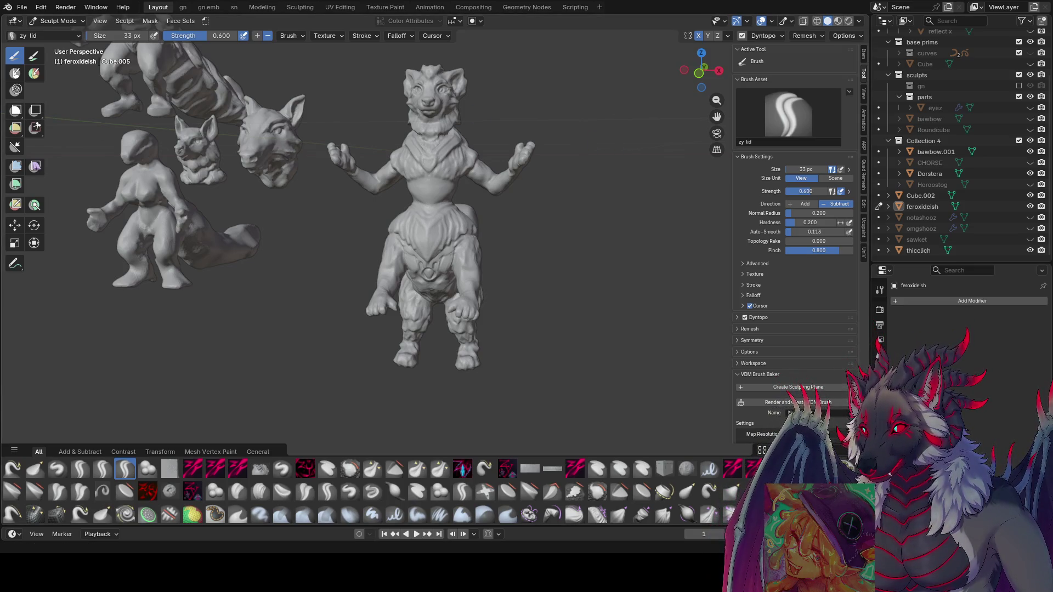
pyautogui.moveTo(647, 247)
pyautogui.mouseDown(button='middle')
pyautogui.moveTo(526, 231)
pyautogui.moveTo(383, 185)
pyautogui.moveTo(390, 193)
pyautogui.mouseUp(button='middle')
pyautogui.moveTo(387, 195); pyautogui.dragTo(364, 209)
pyautogui.moveTo(387, 194)
pyautogui.mouseDown(button='middle')
pyautogui.moveTo(607, 150)
pyautogui.moveTo(427, 203)
pyautogui.moveTo(509, 209)
pyautogui.moveTo(473, 237)
pyautogui.mouseUp(button='middle')
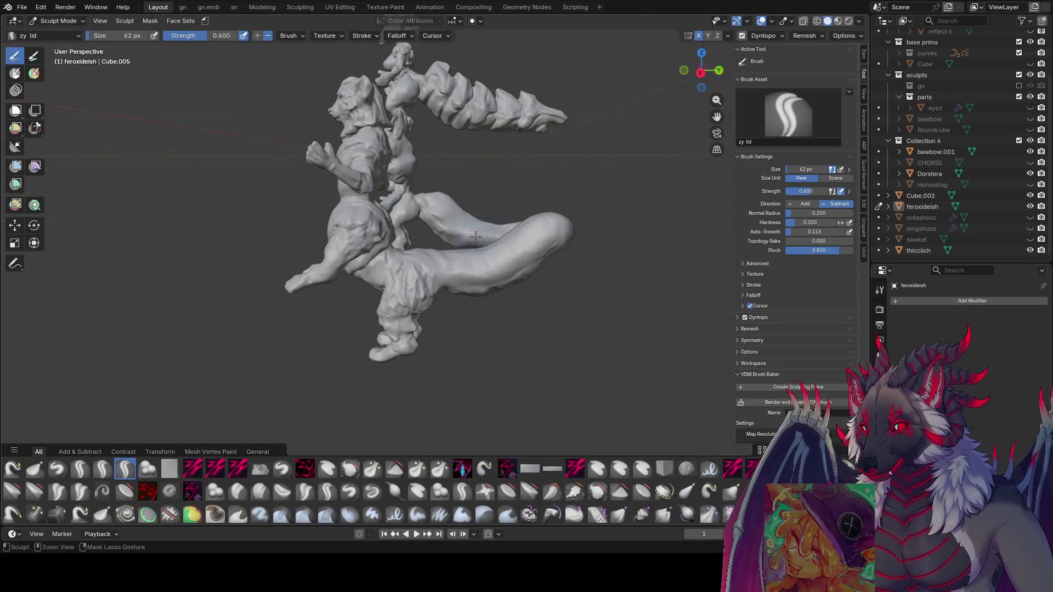
pyautogui.hotkey('ctrl', 's')
# - Check the front and right orthographic views, then return to perspective over all sculpts and save again
pyautogui.press('KP_1')
pyautogui.press('KP_3')
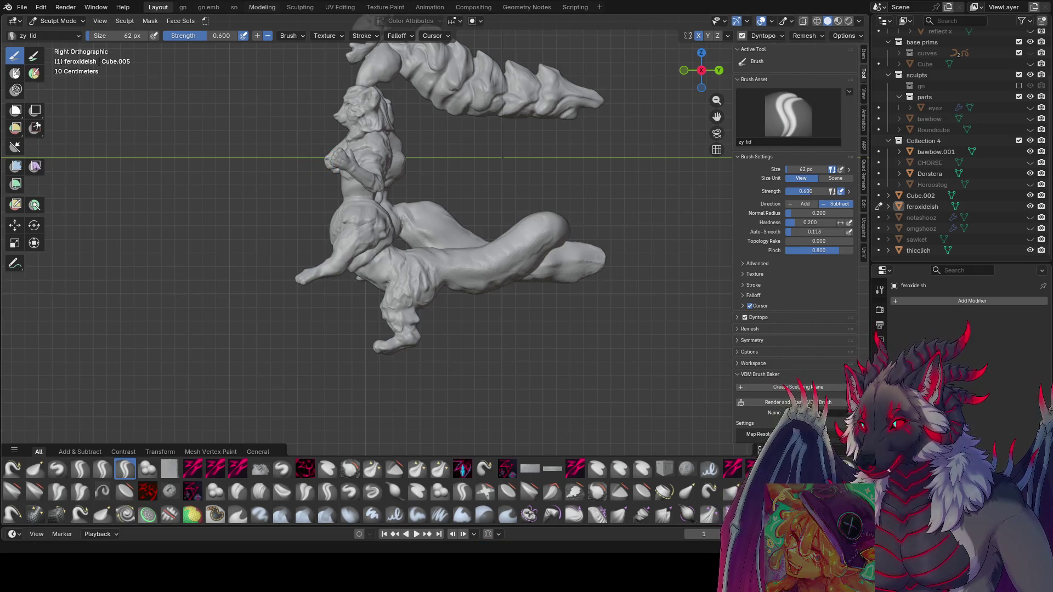
pyautogui.moveTo(79, 253)
pyautogui.mouseDown(button='middle')
pyautogui.moveTo(461, 244)
pyautogui.moveTo(536, 231)
pyautogui.moveTo(518, 222)
pyautogui.mouseUp(button='middle')
pyautogui.hotkey('ctrl', 's')
pyautogui.press('KP_5')
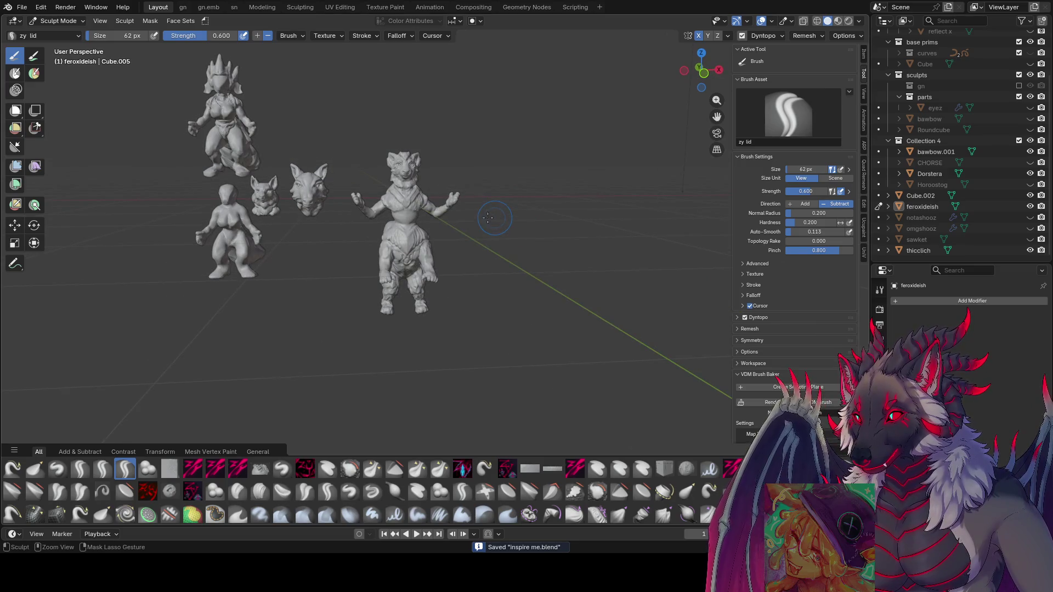
pyautogui.moveTo(443, 208); pyautogui.dragTo(318, 215, button='middle')
pyautogui.moveTo(217, 118)
pyautogui.mouseDown(button='middle')
pyautogui.moveTo(435, 132)
pyautogui.moveTo(446, 148)
pyautogui.mouseUp(button='middle')
pyautogui.scroll(3, 451, 157)
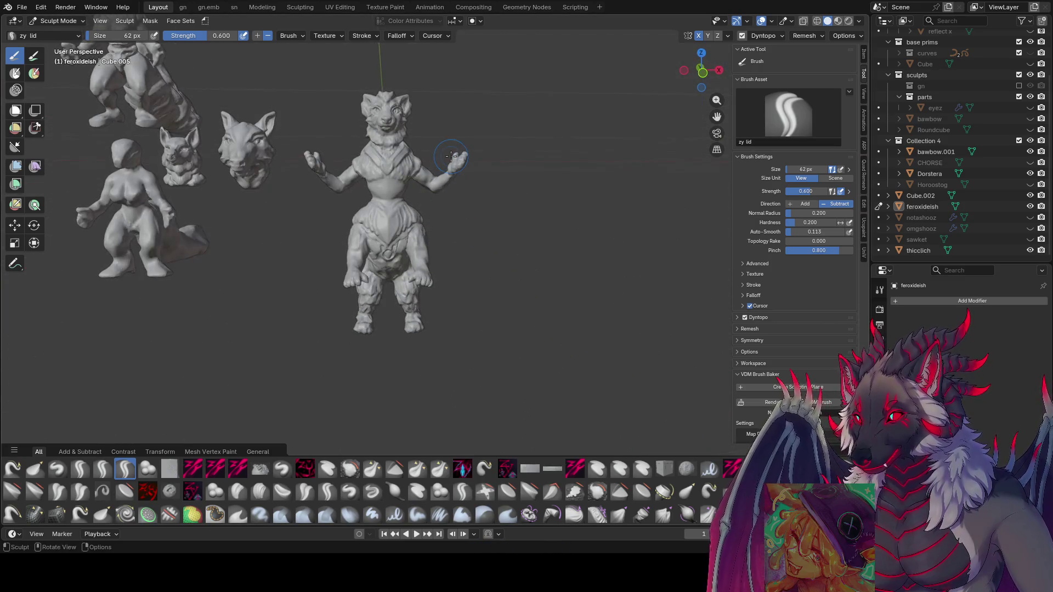
# - Enlarge the brush to 90 px, view the sculpts from behind, and save
pyautogui.press('f')
pyautogui.click(290, 187)
pyautogui.moveTo(390, 111)
pyautogui.mouseDown(button='middle')
pyautogui.moveTo(336, 234)
pyautogui.moveTo(574, 249)
pyautogui.moveTo(493, 192)
pyautogui.mouseUp(button='middle')
pyautogui.scroll(3, 337, 234)
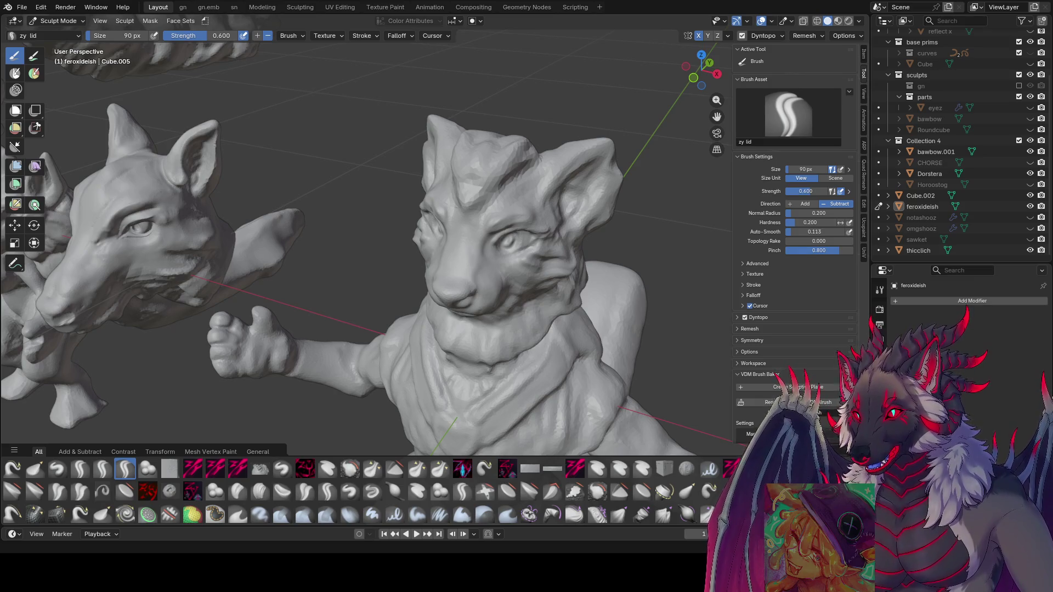
pyautogui.moveTo(373, 164)
pyautogui.mouseDown(button='middle')
pyautogui.moveTo(329, 142)
pyautogui.moveTo(333, 131)
pyautogui.moveTo(470, 129)
pyautogui.moveTo(460, 146)
pyautogui.moveTo(442, 140)
pyautogui.mouseUp(button='middle')
pyautogui.hotkey('ctrl', 's')
# - Keep the brush at 71 px, turn the figures to another angle, and save again
pyautogui.press('f')
pyautogui.moveTo(442, 140)
pyautogui.mouseDown()
pyautogui.moveTo(433, 145)
pyautogui.moveTo(473, 115)
pyautogui.mouseUp()
pyautogui.moveTo(474, 115)
pyautogui.mouseDown(button='middle')
pyautogui.moveTo(482, 117)
pyautogui.moveTo(412, 126)
pyautogui.moveTo(447, 113)
pyautogui.moveTo(589, 156)
pyautogui.moveTo(370, 224)
pyautogui.moveTo(395, 126)
pyautogui.moveTo(340, 142)
pyautogui.moveTo(348, 135)
pyautogui.moveTo(354, 156)
pyautogui.moveTo(528, 106)
pyautogui.moveTo(477, 119)
pyautogui.moveTo(517, 145)
pyautogui.moveTo(606, 153)
pyautogui.moveTo(314, 200)
pyautogui.moveTo(541, 167)
pyautogui.moveTo(354, 146)
pyautogui.moveTo(336, 159)
pyautogui.moveTo(376, 129)
pyautogui.moveTo(388, 153)
pyautogui.moveTo(507, 159)
pyautogui.mouseUp(button='middle')
pyautogui.hotkey('ctrl', 's')
# - Switch to the Grab brush and try sizes from 111 down to 48 px, ending at 118 px
pyautogui.press('g')
pyautogui.press('f')
pyautogui.click(529, 110)
pyautogui.press('f')
pyautogui.click(517, 106)
pyautogui.press('f')
pyautogui.click(482, 113)
pyautogui.press('f')
pyautogui.click(598, 156)
pyautogui.press('f')
pyautogui.click(329, 196)
pyautogui.press('f')
pyautogui.click(559, 149)
pyautogui.press('f')
pyautogui.click(345, 153)
pyautogui.press('f')
pyautogui.click(384, 132)
pyautogui.press('f')
pyautogui.click(460, 159)
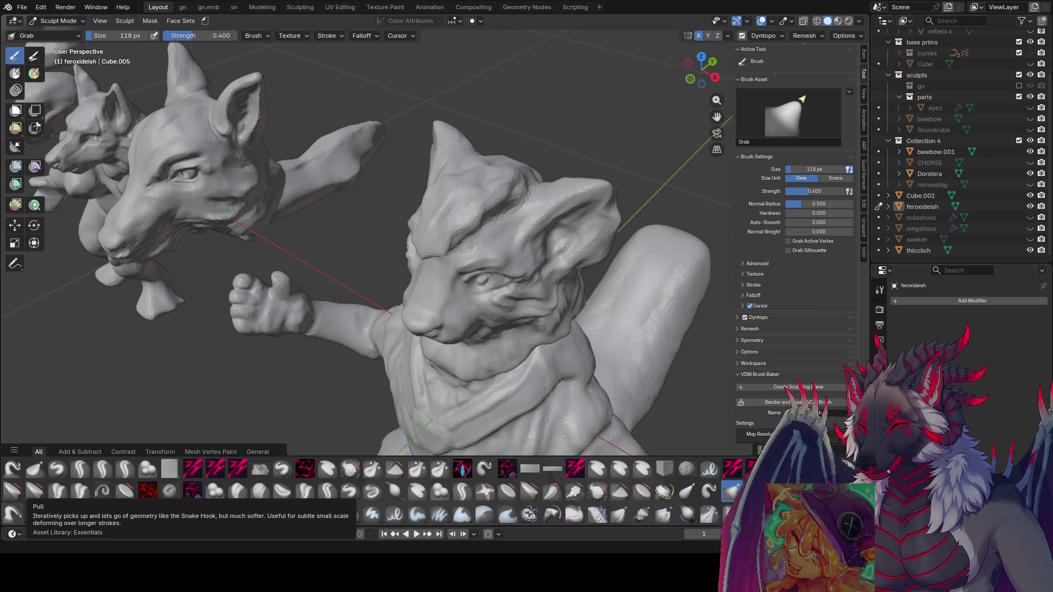
# - Shrink the brush to about 73 px and select the zy cleave brush
pyautogui.moveTo(351, 246)
pyautogui.mouseDown(button='middle')
pyautogui.moveTo(285, 236)
pyautogui.moveTo(483, 223)
pyautogui.mouseUp(button='middle')
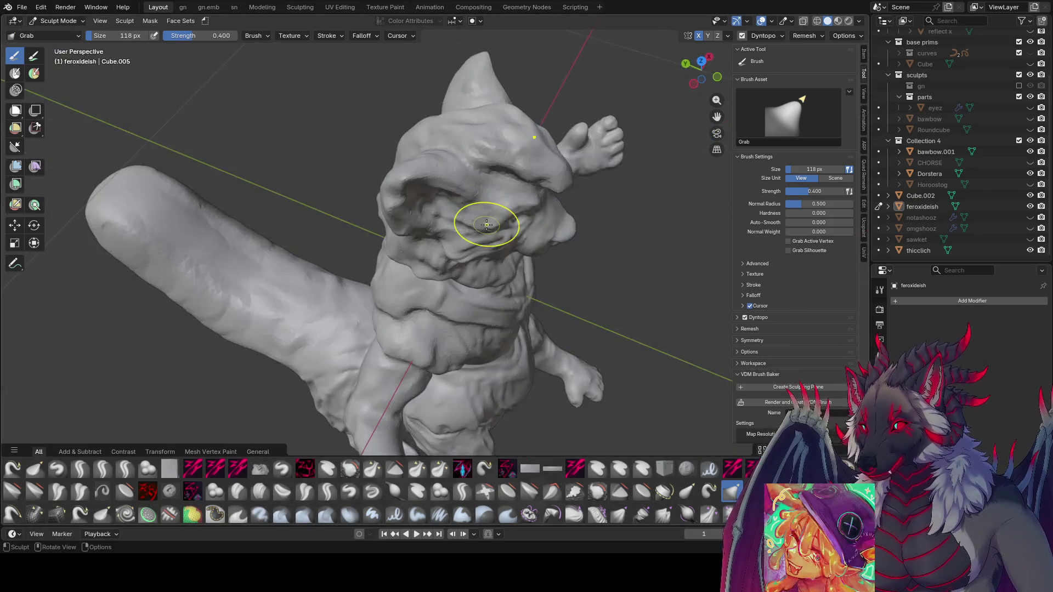
pyautogui.press('f')
pyautogui.click(502, 127)
pyautogui.moveTo(432, 178)
pyautogui.mouseDown(button='middle')
pyautogui.moveTo(494, 132)
pyautogui.moveTo(463, 139)
pyautogui.mouseUp(button='middle')
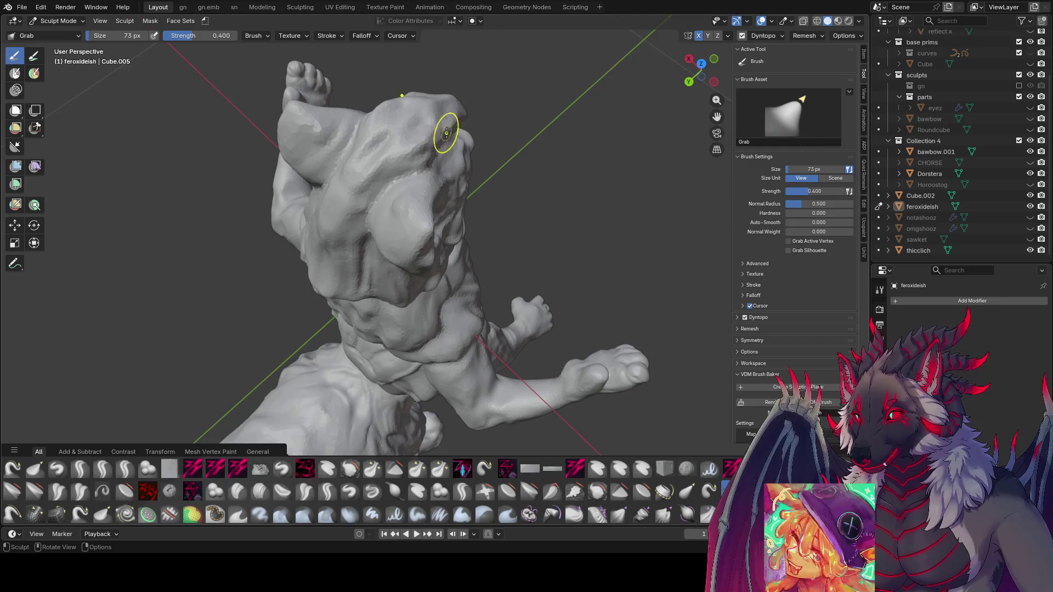
pyautogui.click(192, 469)
pyautogui.moveTo(414, 164)
pyautogui.mouseDown(button='middle')
pyautogui.moveTo(457, 109)
pyautogui.moveTo(470, 70)
pyautogui.mouseUp(button='middle')
# - Orbit around the bust to check its fur-carved back, then save inspire me.blend
pyautogui.moveTo(568, 132)
pyautogui.mouseDown(button='middle')
pyautogui.moveTo(273, 51)
pyautogui.moveTo(234, 52)
pyautogui.mouseUp(button='middle')
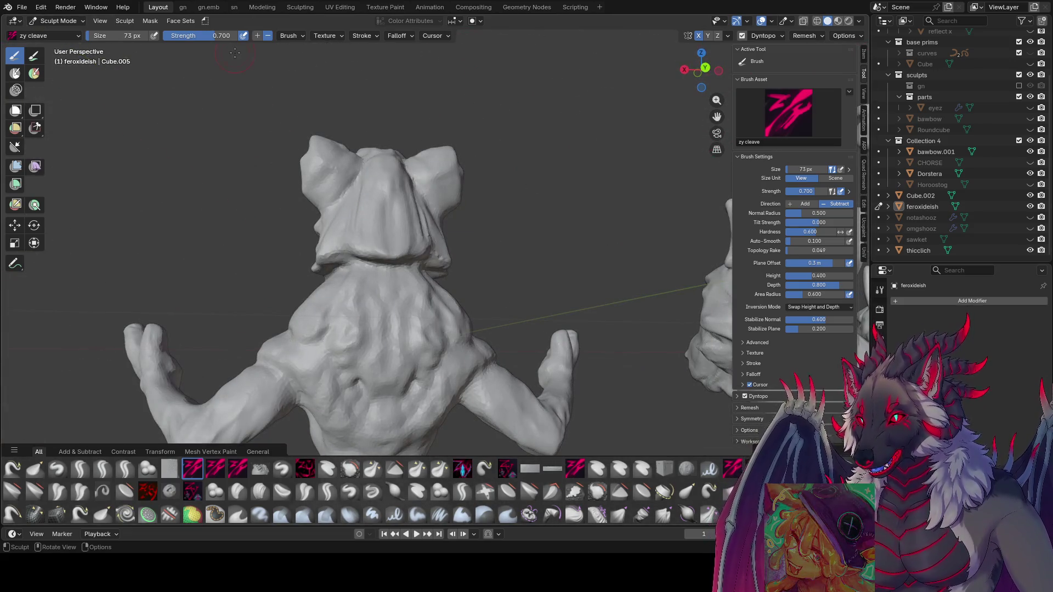
pyautogui.moveTo(284, 86)
pyautogui.mouseDown(button='middle')
pyautogui.moveTo(555, 146)
pyautogui.moveTo(459, 209)
pyautogui.moveTo(444, 204)
pyautogui.mouseUp(button='middle')
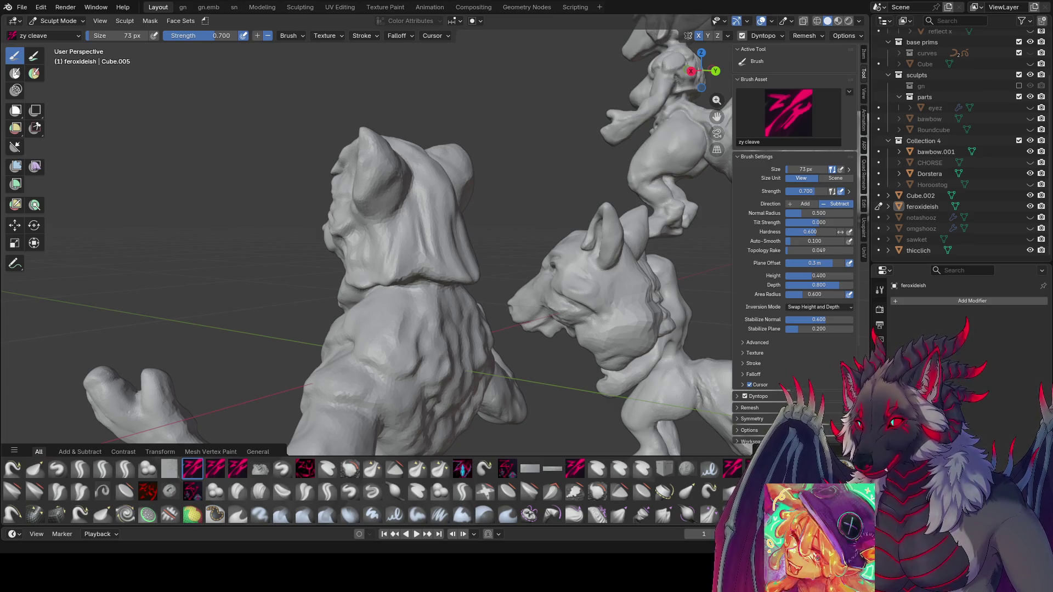
pyautogui.moveTo(472, 263)
pyautogui.mouseDown(button='middle')
pyautogui.moveTo(512, 242)
pyautogui.moveTo(441, 298)
pyautogui.moveTo(635, 254)
pyautogui.mouseUp(button='middle')
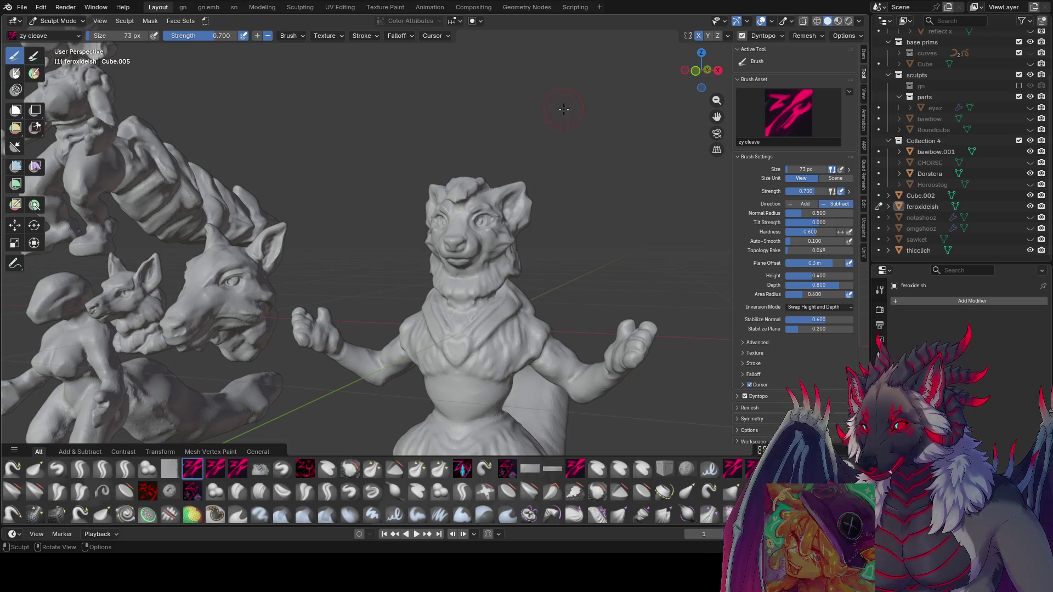
pyautogui.moveTo(550, 108); pyautogui.dragTo(416, 142, button='middle')
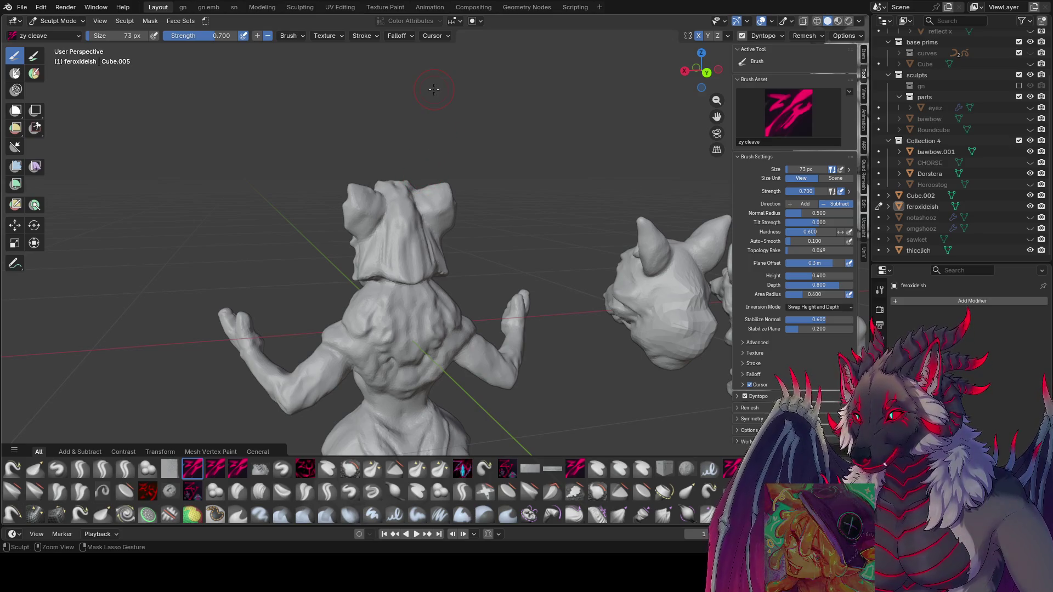
pyautogui.hotkey('ctrl', 's')
pyautogui.click(64, 21)
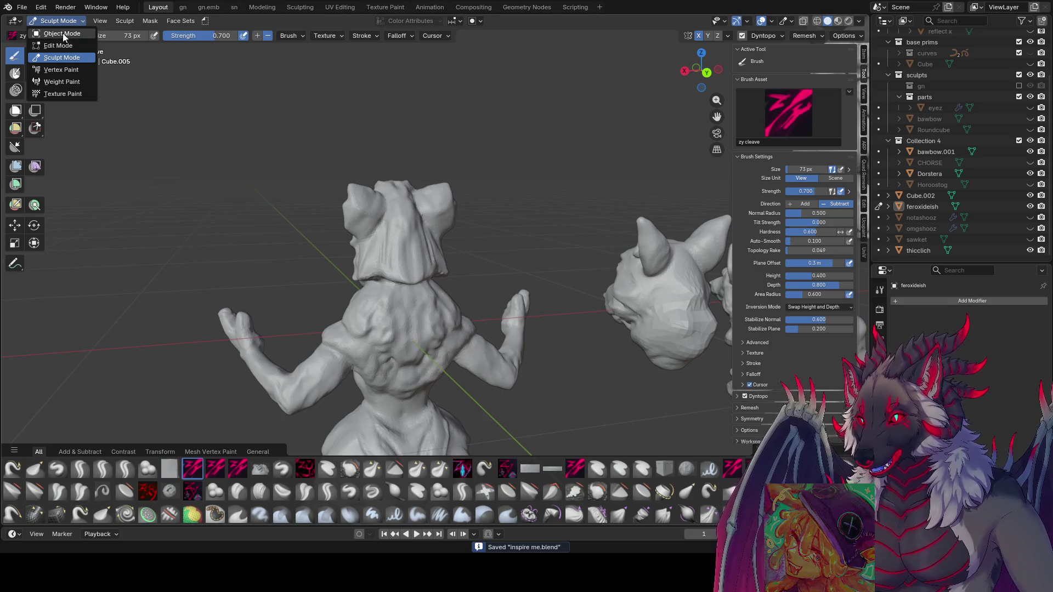
# - Switch to Object Mode and move the furry figure 2.8 m left along X
pyautogui.click(64, 33)
pyautogui.click(455, 265)
pyautogui.moveTo(469, 283)
pyautogui.mouseDown(button='middle')
pyautogui.moveTo(545, 255)
pyautogui.moveTo(535, 301)
pyautogui.moveTo(549, 285)
pyautogui.moveTo(533, 282)
pyautogui.mouseUp(button='middle')
pyautogui.hotkey('ctrl', 's')
pyautogui.press('g')
pyautogui.press('x')
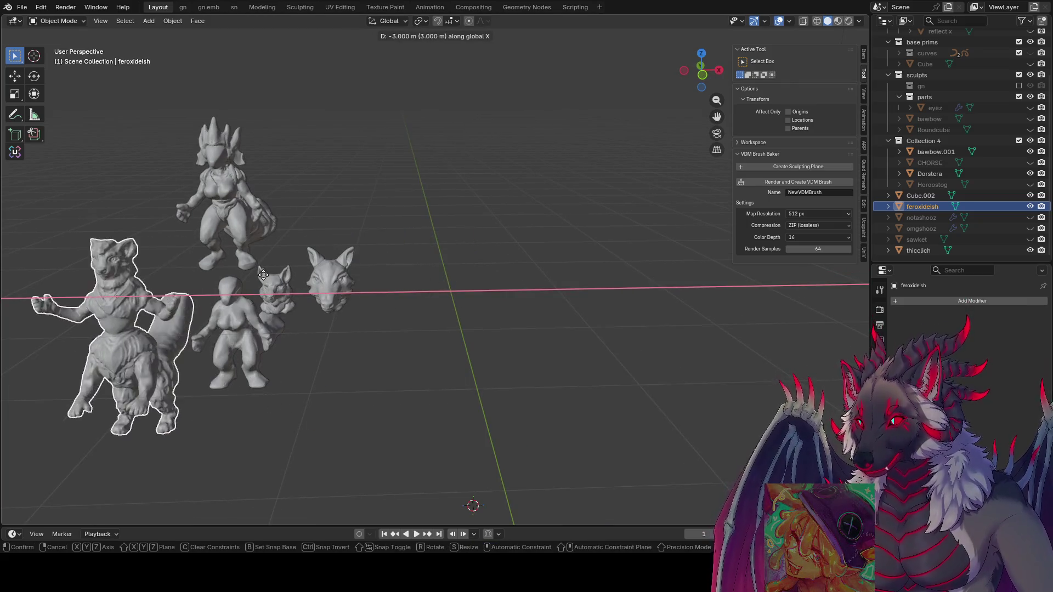
pyautogui.click(455, 298)
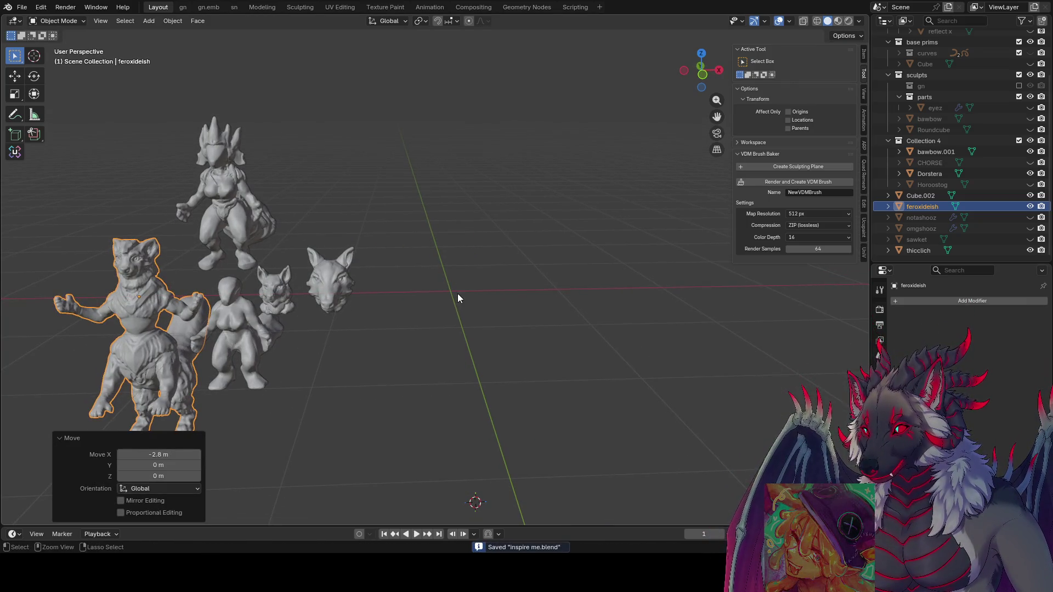
pyautogui.click(412, 302)
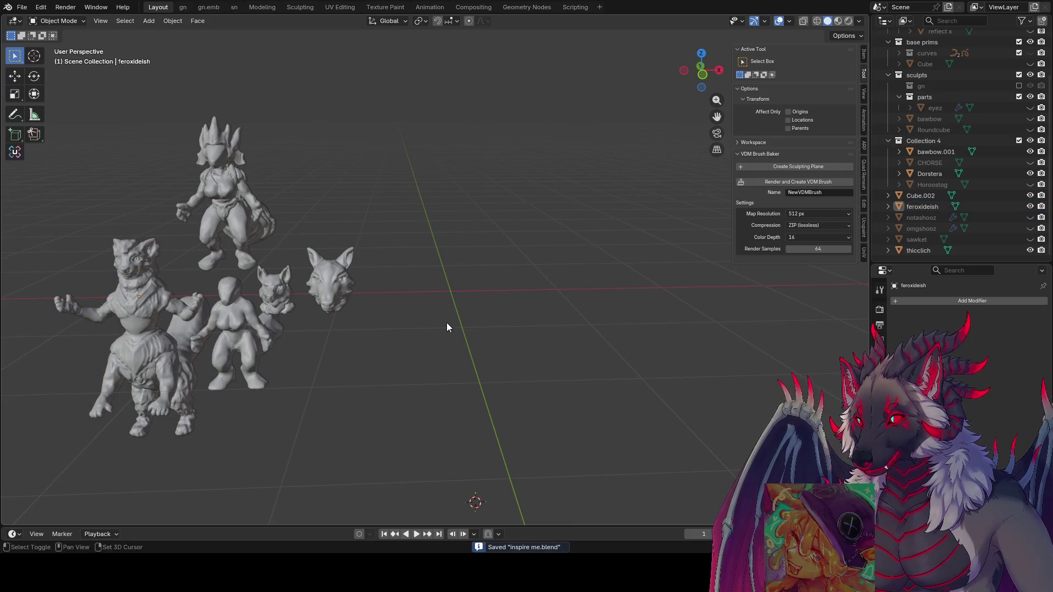
# - Add a cube, raise it 1.3 m, then reset its location to the origin and save
pyautogui.hotkey('shift', 'a')
pyautogui.click(507, 343)
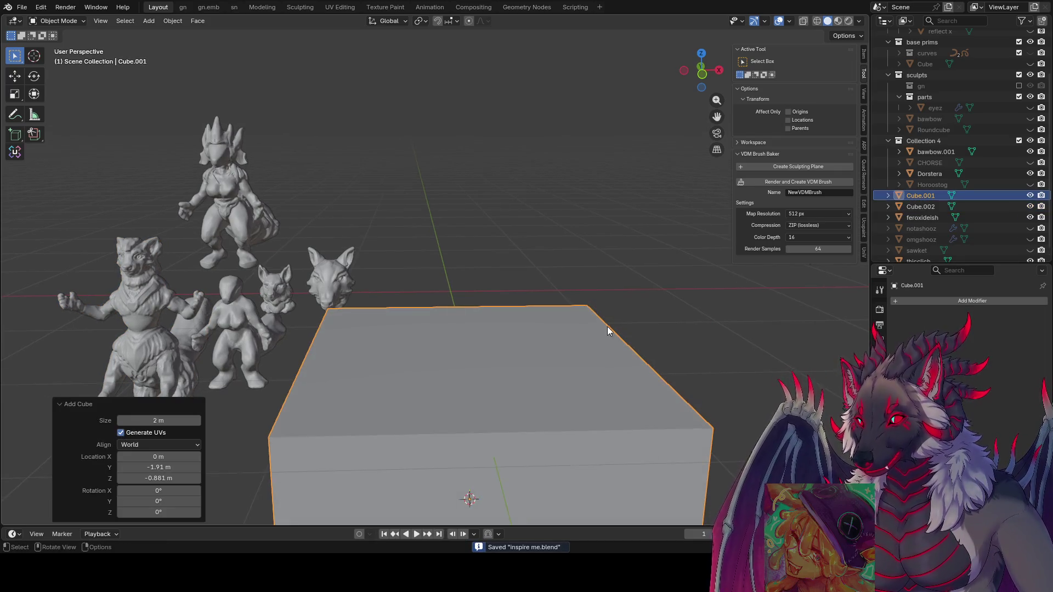
pyautogui.press('Tab')
pyautogui.press('Tab')
pyautogui.scroll(-3, 699, 433)
pyautogui.press('g')
pyautogui.press('z')
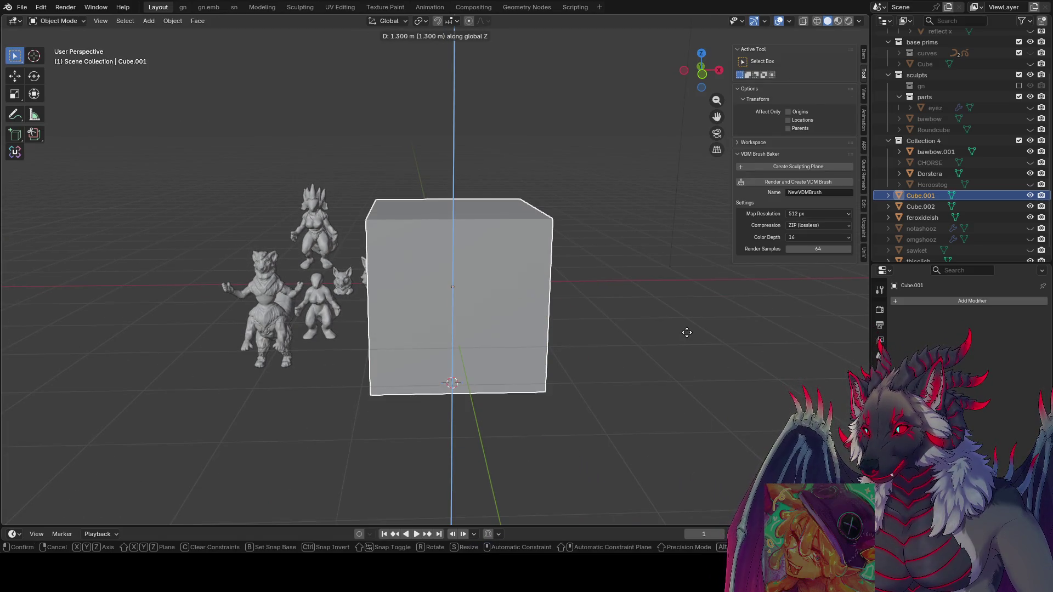
pyautogui.click(686, 330)
pyautogui.moveTo(686, 332)
pyautogui.mouseDown(button='middle')
pyautogui.moveTo(638, 299)
pyautogui.moveTo(569, 366)
pyautogui.mouseUp(button='middle')
pyautogui.click(880, 406)
pyautogui.hotkey('alt', 'g')
pyautogui.hotkey('ctrl', 's')
pyautogui.moveTo(494, 264); pyautogui.dragTo(592, 276, button='middle')
# - Scale the cube's mesh to half size (S .5) in Edit Mode
pyautogui.press('Tab')
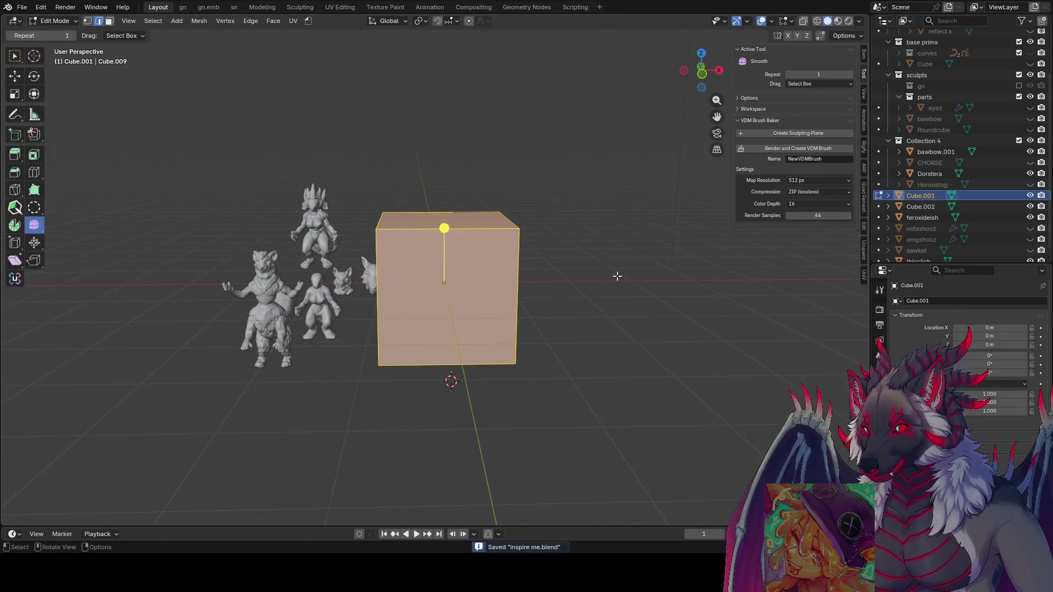
pyautogui.write('s.5')
pyautogui.press('Return')
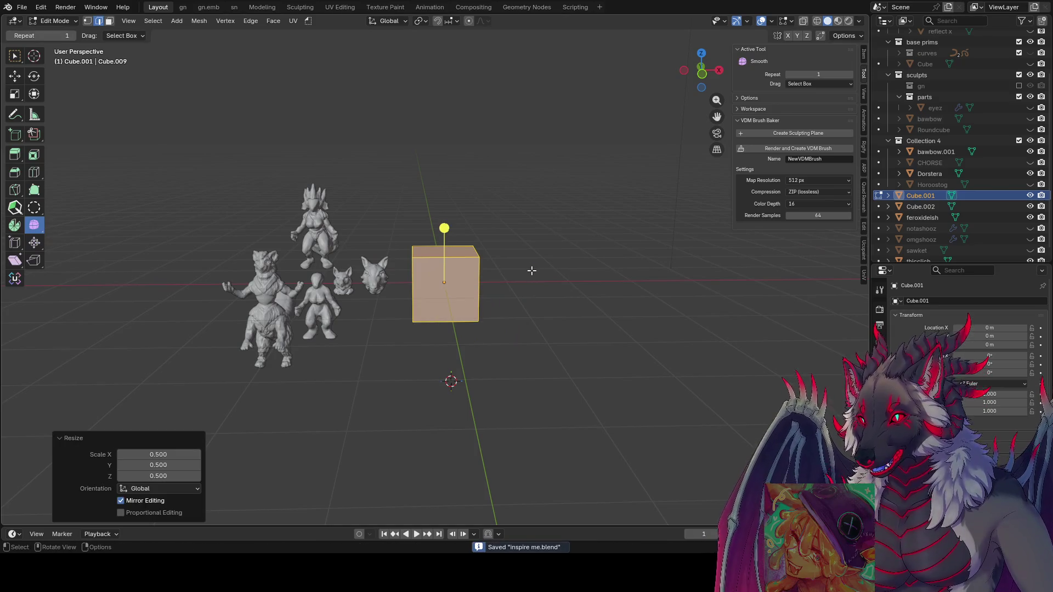
pyautogui.press('Tab')
pyautogui.moveTo(487, 212); pyautogui.dragTo(400, 232, button='middle')
pyautogui.moveTo(398, 176)
pyautogui.mouseDown(button='middle')
pyautogui.moveTo(365, 172)
pyautogui.moveTo(439, 248)
pyautogui.moveTo(603, 242)
pyautogui.mouseUp(button='middle')
# - Select the whole cube mesh and rescale it again, leaving Cube.001 at 0.6 scale
pyautogui.press('Tab')
pyautogui.press('s')
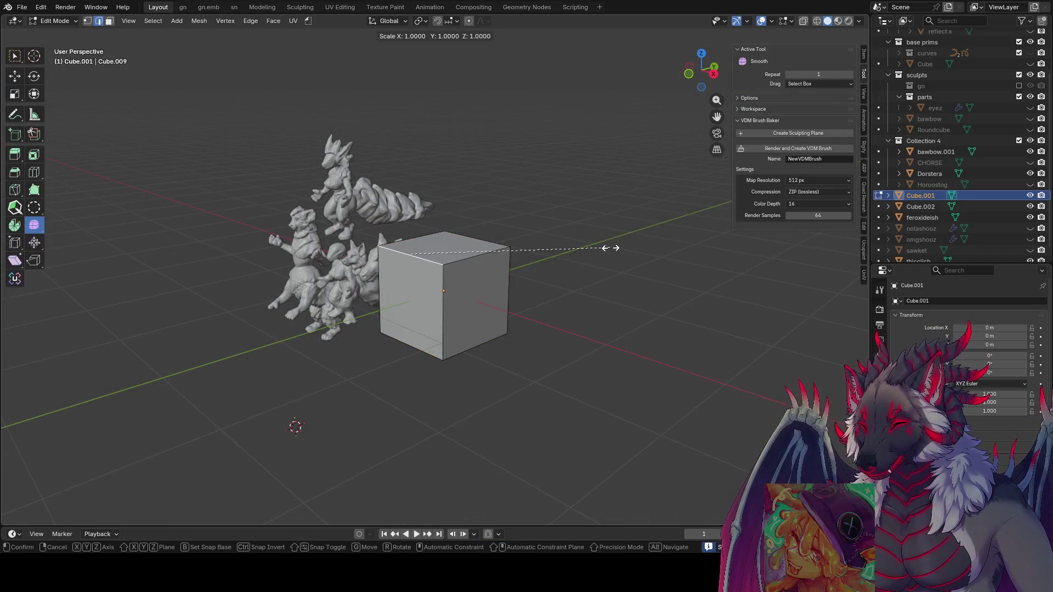
pyautogui.press('Escape')
pyautogui.press('a')
pyautogui.press('s')
pyautogui.click(536, 271)
pyautogui.moveTo(502, 273)
pyautogui.mouseDown(button='middle')
pyautogui.moveTo(518, 301)
pyautogui.moveTo(412, 270)
pyautogui.mouseUp(button='middle')
pyautogui.press('Tab')
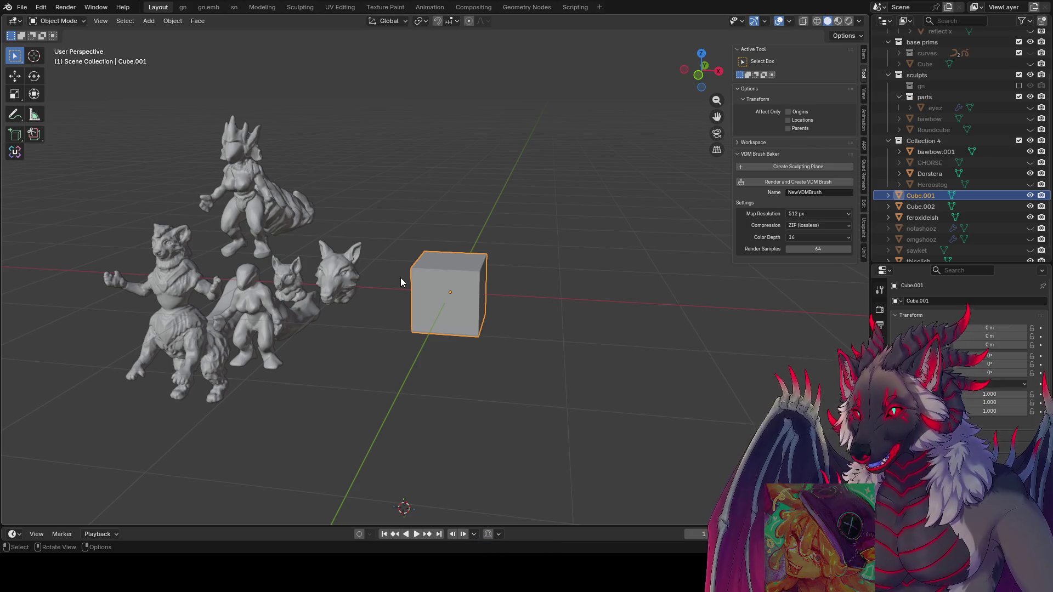
pyautogui.scroll(4, 400, 278)
pyautogui.hotkey('ctrl', 'Tab')
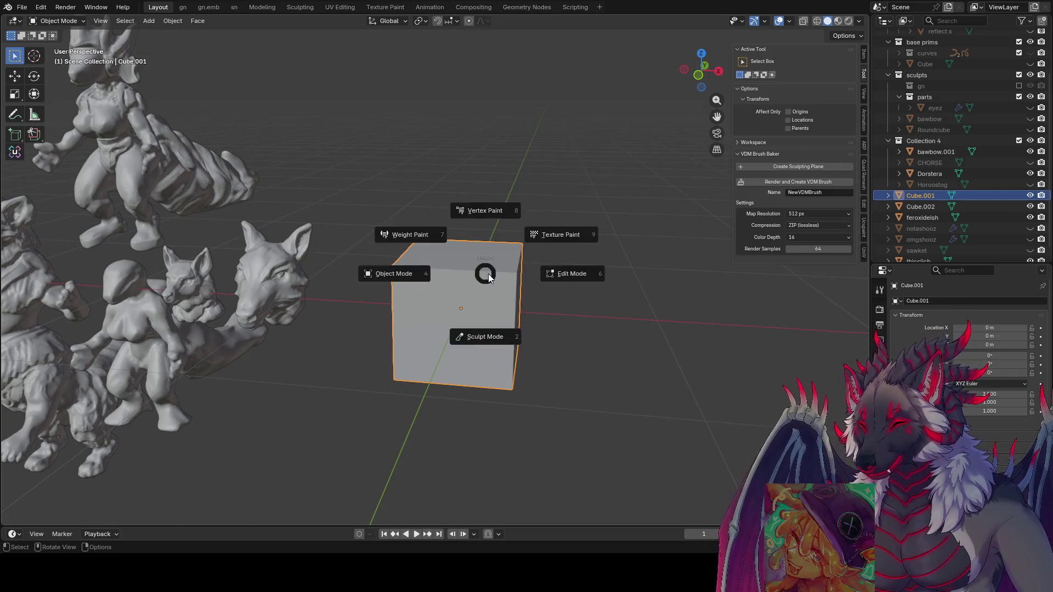
# - Put the cube in Sculpt Mode and enable Dyntopo, accepting the warning
pyautogui.click(477, 336)
pyautogui.click(742, 35)
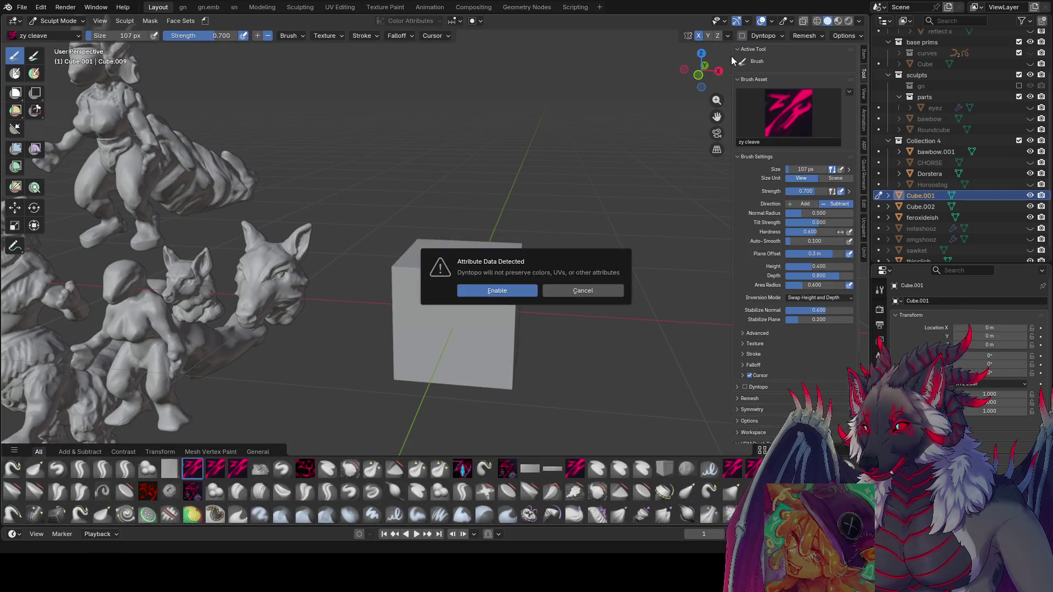
pyautogui.click(742, 36)
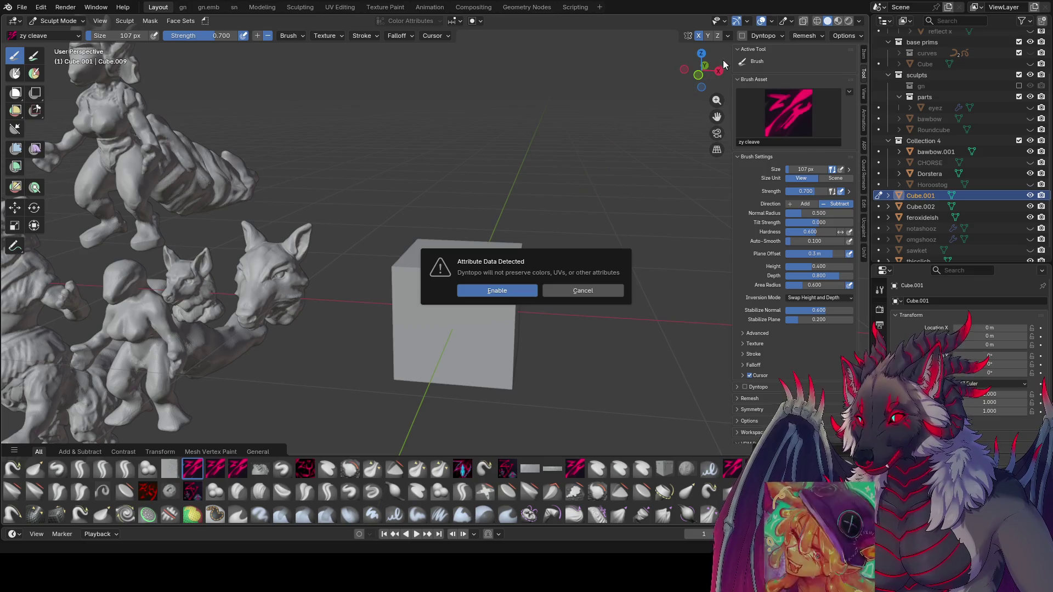
pyautogui.click(497, 290)
# - Carve a ridge and round the cube's top into a dome, then reshape its lower face
pyautogui.moveTo(497, 291); pyautogui.dragTo(481, 277, button='middle')
pyautogui.moveTo(482, 277); pyautogui.dragTo(482, 279)
pyautogui.moveTo(482, 278)
pyautogui.mouseDown(button='middle')
pyautogui.moveTo(514, 296)
pyautogui.moveTo(493, 271)
pyautogui.mouseUp(button='middle')
pyautogui.moveTo(493, 270); pyautogui.dragTo(465, 293)
pyautogui.press('[')
pyautogui.moveTo(464, 294)
pyautogui.mouseDown(button='middle')
pyautogui.moveTo(502, 258)
pyautogui.moveTo(455, 332)
pyautogui.mouseUp(button='middle')
pyautogui.moveTo(455, 331)
pyautogui.mouseDown()
pyautogui.moveTo(461, 324)
pyautogui.moveTo(466, 335)
pyautogui.mouseUp()
# - Resize the brush and reshape the cube's base into a rough bust-like lump
pyautogui.press(']')
pyautogui.moveTo(466, 334)
pyautogui.mouseDown(button='middle')
pyautogui.moveTo(477, 236)
pyautogui.moveTo(468, 225)
pyautogui.moveTo(482, 413)
pyautogui.moveTo(410, 404)
pyautogui.moveTo(450, 393)
pyautogui.moveTo(408, 409)
pyautogui.mouseUp(button='middle')
pyautogui.press(']')
pyautogui.press(']')
pyautogui.press(']')
pyautogui.moveTo(409, 409)
pyautogui.mouseDown()
pyautogui.moveTo(384, 430)
pyautogui.moveTo(351, 395)
pyautogui.mouseUp()
pyautogui.press('[')
pyautogui.press('[')
pyautogui.press('[')
pyautogui.moveTo(350, 394); pyautogui.dragTo(447, 353, button='middle')
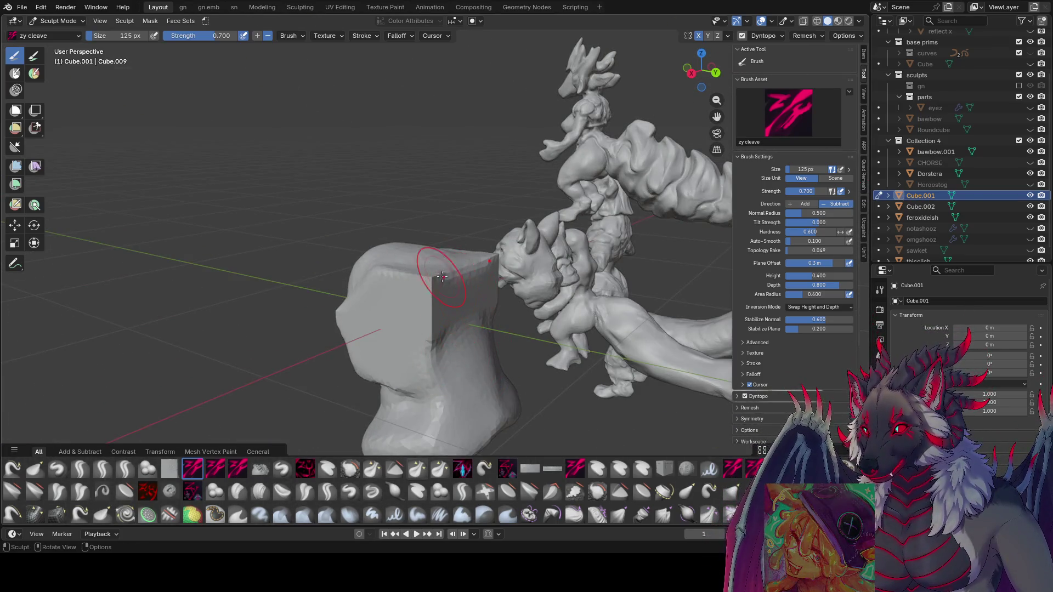
pyautogui.moveTo(405, 260); pyautogui.dragTo(417, 313, button='middle')
pyautogui.press('[')
pyautogui.press('[')
pyautogui.press('[')
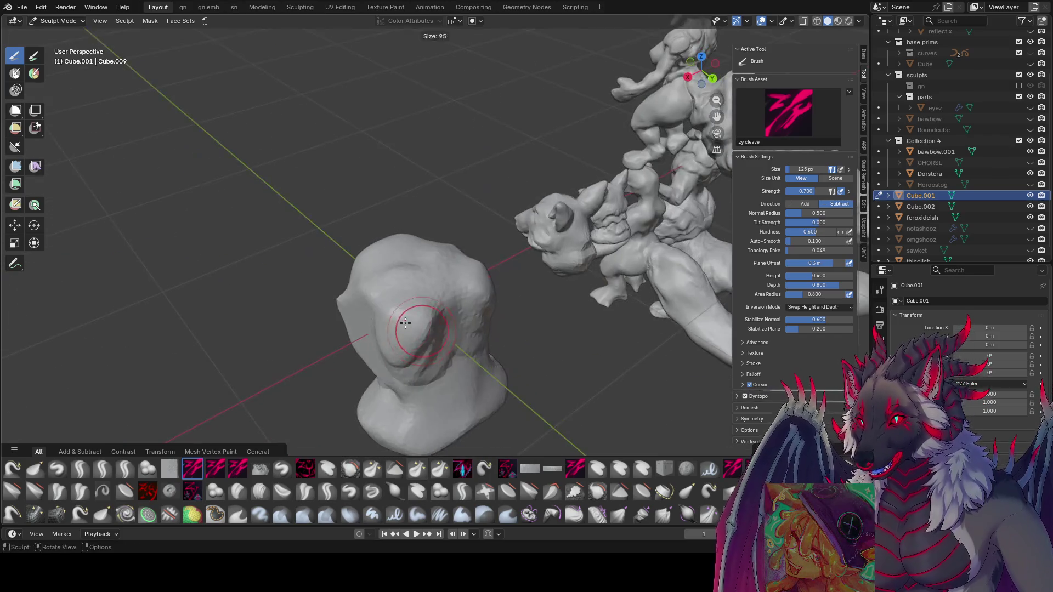
pyautogui.press(']')
pyautogui.press(']')
pyautogui.moveTo(409, 362)
pyautogui.mouseDown(button='middle')
pyautogui.moveTo(427, 353)
pyautogui.moveTo(403, 320)
pyautogui.mouseUp(button='middle')
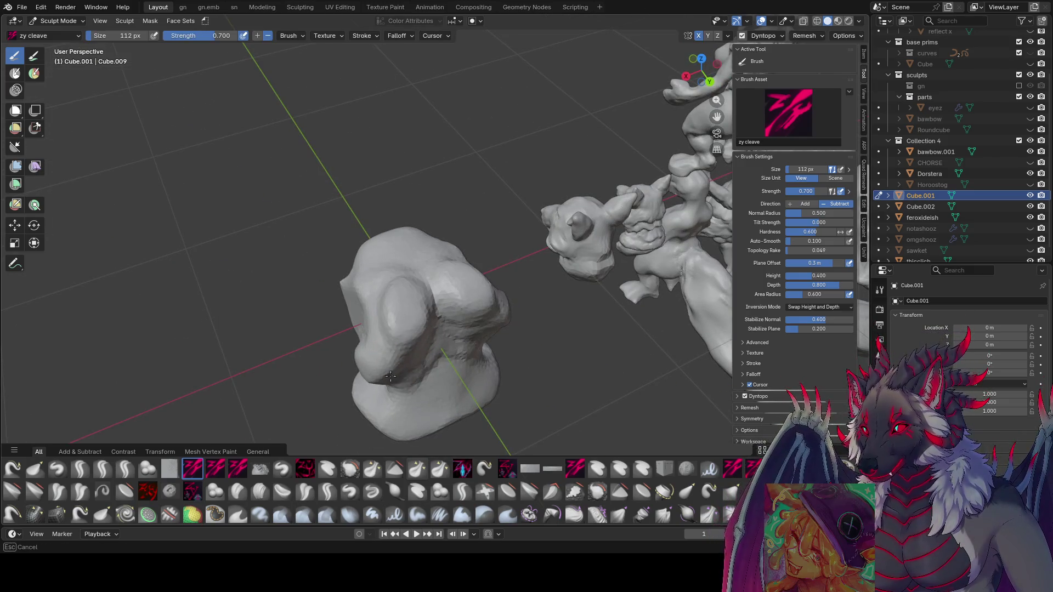
# - Sculpt the lump into a head shape and carve out the ears and face with zy cleave
pyautogui.moveTo(393, 382); pyautogui.dragTo(409, 368, button='middle')
pyautogui.moveTo(410, 297); pyautogui.dragTo(459, 252, button='middle')
pyautogui.moveTo(452, 354); pyautogui.dragTo(500, 270, button='middle')
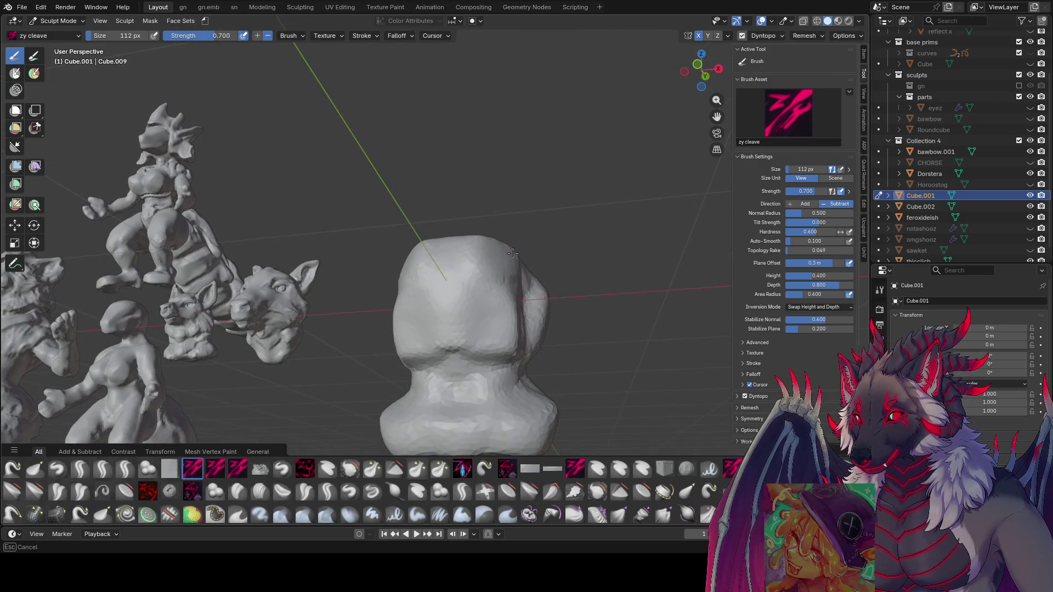
pyautogui.moveTo(421, 337)
pyautogui.mouseDown(button='middle')
pyautogui.moveTo(471, 308)
pyautogui.moveTo(449, 389)
pyautogui.mouseUp(button='middle')
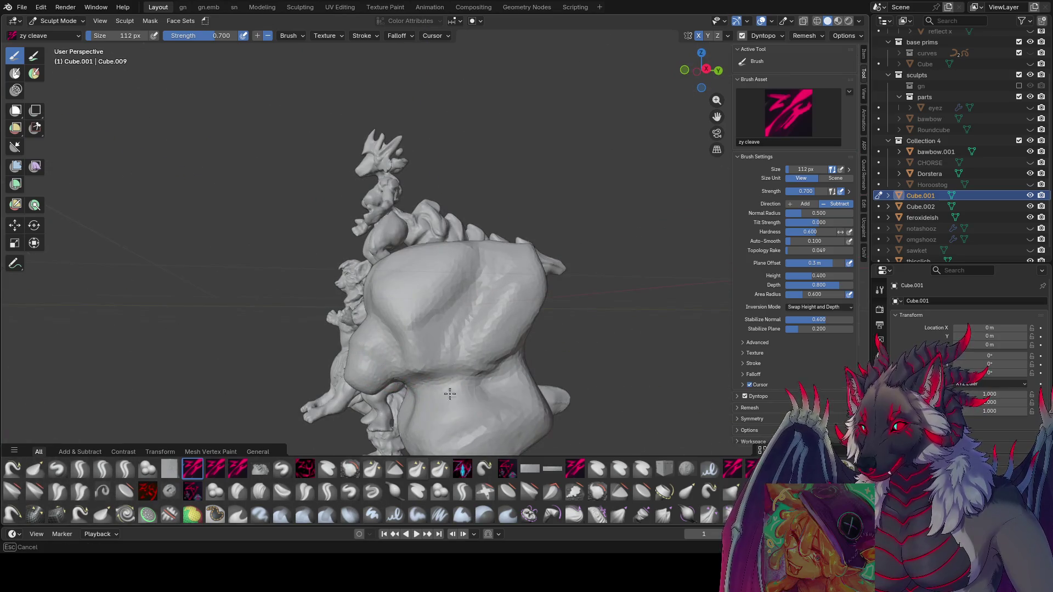
pyautogui.moveTo(533, 394)
pyautogui.mouseDown(button='middle')
pyautogui.moveTo(501, 404)
pyautogui.moveTo(463, 337)
pyautogui.mouseUp(button='middle')
pyautogui.moveTo(399, 395)
pyautogui.mouseDown(button='middle')
pyautogui.moveTo(392, 304)
pyautogui.moveTo(521, 327)
pyautogui.mouseUp(button='middle')
# - Shape the head and tall ears, then sculpt the snout and brow
pyautogui.moveTo(434, 332)
pyautogui.mouseDown(button='middle')
pyautogui.moveTo(529, 271)
pyautogui.moveTo(472, 346)
pyautogui.mouseUp(button='middle')
pyautogui.moveTo(448, 308)
pyautogui.mouseDown(button='middle')
pyautogui.moveTo(518, 300)
pyautogui.moveTo(505, 277)
pyautogui.mouseUp(button='middle')
pyautogui.moveTo(440, 297)
pyautogui.mouseDown(button='middle')
pyautogui.moveTo(473, 311)
pyautogui.moveTo(456, 311)
pyautogui.mouseUp(button='middle')
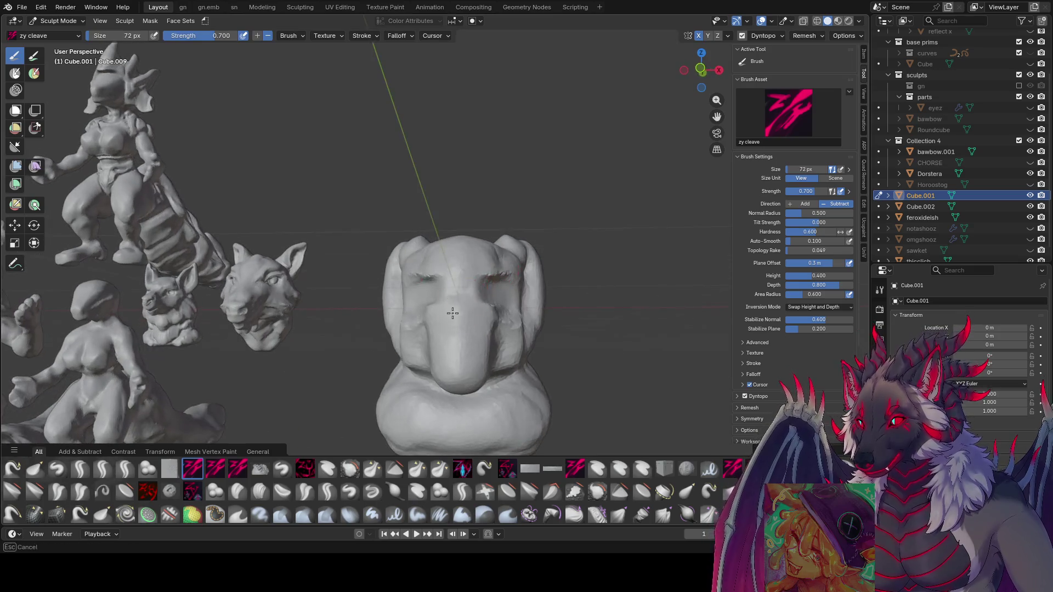
pyautogui.moveTo(463, 356)
pyautogui.mouseDown(button='middle')
pyautogui.moveTo(373, 346)
pyautogui.moveTo(452, 339)
pyautogui.mouseUp(button='middle')
pyautogui.moveTo(475, 299)
pyautogui.mouseDown(button='middle')
pyautogui.moveTo(505, 277)
pyautogui.moveTo(485, 293)
pyautogui.moveTo(490, 309)
pyautogui.moveTo(511, 306)
pyautogui.moveTo(432, 286)
pyautogui.moveTo(501, 282)
pyautogui.moveTo(482, 275)
pyautogui.moveTo(489, 259)
pyautogui.moveTo(500, 275)
pyautogui.moveTo(450, 314)
pyautogui.moveTo(459, 286)
pyautogui.moveTo(361, 327)
pyautogui.moveTo(419, 324)
pyautogui.moveTo(385, 373)
pyautogui.moveTo(365, 326)
pyautogui.moveTo(440, 358)
pyautogui.moveTo(395, 369)
pyautogui.moveTo(364, 357)
pyautogui.moveTo(410, 330)
pyautogui.moveTo(467, 333)
pyautogui.moveTo(488, 312)
pyautogui.mouseUp(button='middle')
# - Shrink the brush down for finer facial detail
pyautogui.press('[')
pyautogui.press('[')
pyautogui.press('[')
pyautogui.press('[')
pyautogui.press('[')
pyautogui.press('[')
pyautogui.press(']')
pyautogui.press(']')
pyautogui.press(']')
pyautogui.press('[')
pyautogui.press('[')
pyautogui.press(']')
pyautogui.press('[')
pyautogui.press('[')
pyautogui.press('[')
pyautogui.press('[')
pyautogui.press('[')
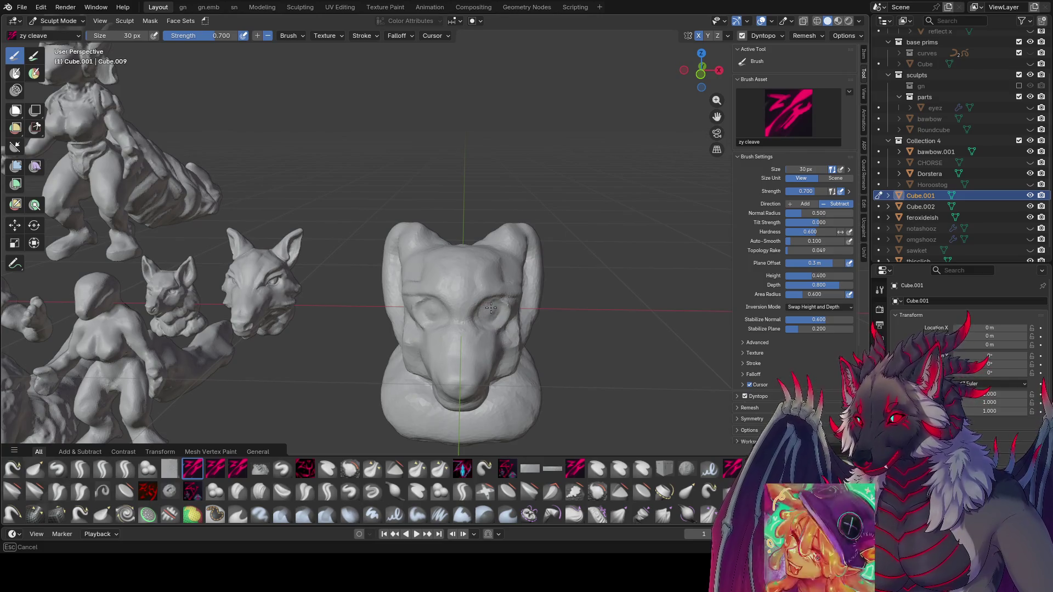
# - Refine the head's features and save inspire me.blend
pyautogui.moveTo(492, 308)
pyautogui.mouseDown(button='middle')
pyautogui.moveTo(486, 297)
pyautogui.moveTo(440, 297)
pyautogui.moveTo(478, 311)
pyautogui.moveTo(519, 307)
pyautogui.mouseUp(button='middle')
pyautogui.press('[')
pyautogui.press('[')
pyautogui.press('[')
pyautogui.press('[')
pyautogui.press(']')
pyautogui.press(']')
pyautogui.press(']')
# - Sculpt eyelids and surface detail, reshape the head's right side, then save again
pyautogui.press(']')
pyautogui.hotkey('ctrl', 's')
pyautogui.press(']')
pyautogui.press(']')
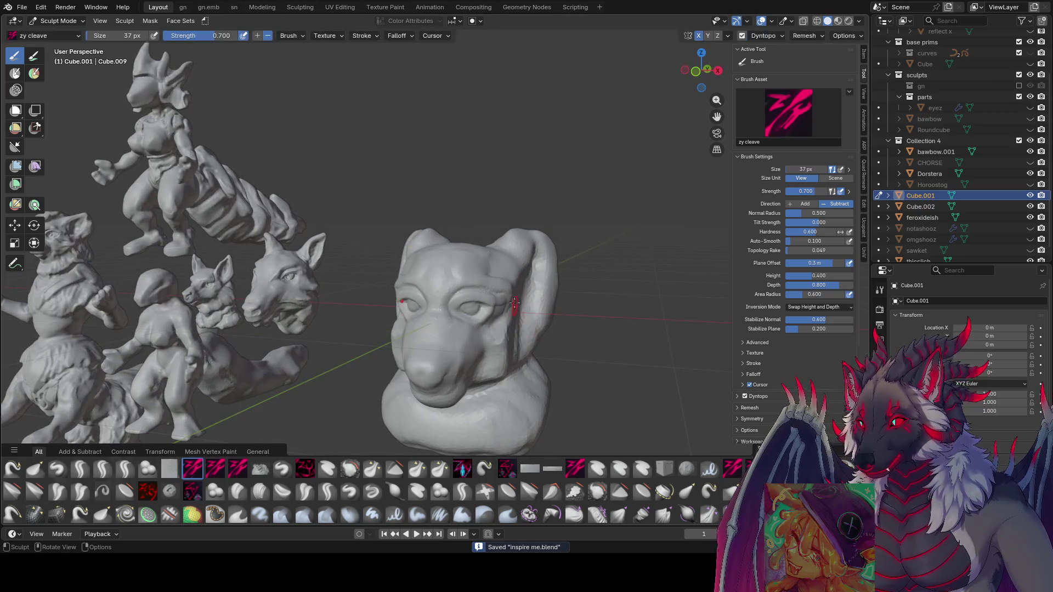
pyautogui.moveTo(583, 315); pyautogui.dragTo(558, 279, button='middle')
pyautogui.moveTo(653, 204); pyautogui.dragTo(484, 299, button='middle')
pyautogui.press(']')
pyautogui.press(']')
pyautogui.press(']')
pyautogui.press(']')
pyautogui.press(']')
pyautogui.press(']')
pyautogui.moveTo(460, 334)
pyautogui.mouseDown(button='middle')
pyautogui.moveTo(500, 219)
pyautogui.moveTo(521, 235)
pyautogui.moveTo(504, 255)
pyautogui.mouseUp(button='middle')
pyautogui.press('[')
pyautogui.press(']')
pyautogui.moveTo(504, 255)
pyautogui.mouseDown()
pyautogui.moveTo(518, 260)
pyautogui.moveTo(505, 240)
pyautogui.mouseUp()
pyautogui.moveTo(505, 239); pyautogui.dragTo(498, 225, button='middle')
pyautogui.moveTo(499, 225)
pyautogui.mouseDown()
pyautogui.moveTo(536, 233)
pyautogui.moveTo(542, 250)
pyautogui.mouseUp()
pyautogui.moveTo(527, 294)
pyautogui.mouseDown(button='middle')
pyautogui.moveTo(538, 203)
pyautogui.moveTo(513, 177)
pyautogui.moveTo(485, 234)
pyautogui.moveTo(482, 224)
pyautogui.moveTo(516, 331)
pyautogui.moveTo(565, 332)
pyautogui.mouseUp(button='middle')
pyautogui.hotkey('ctrl', 's')
# - Orbit around the bust to check its other side and face it front-on
pyautogui.moveTo(565, 328); pyautogui.dragTo(393, 355, button='middle')
pyautogui.moveTo(494, 372)
pyautogui.mouseDown(button='middle')
pyautogui.moveTo(498, 347)
pyautogui.moveTo(564, 365)
pyautogui.moveTo(499, 349)
pyautogui.moveTo(488, 327)
pyautogui.moveTo(491, 335)
pyautogui.mouseUp(button='middle')
pyautogui.moveTo(446, 361)
pyautogui.mouseDown(button='middle')
pyautogui.moveTo(505, 370)
pyautogui.moveTo(403, 350)
pyautogui.moveTo(472, 355)
pyautogui.mouseUp(button='middle')
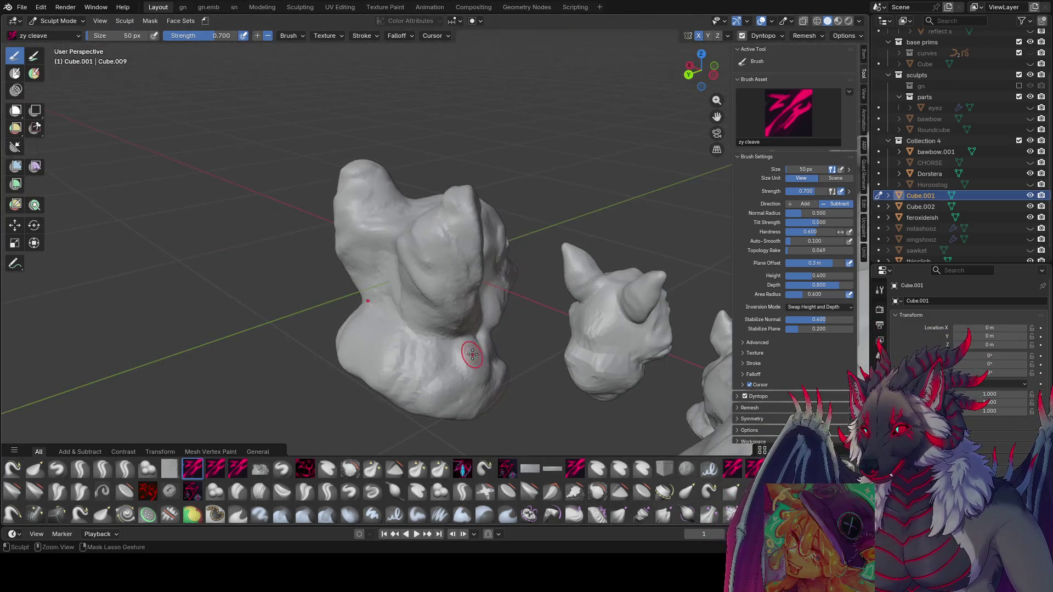
# - Sculpt detail near the jaw and across the head
pyautogui.click(365, 340)
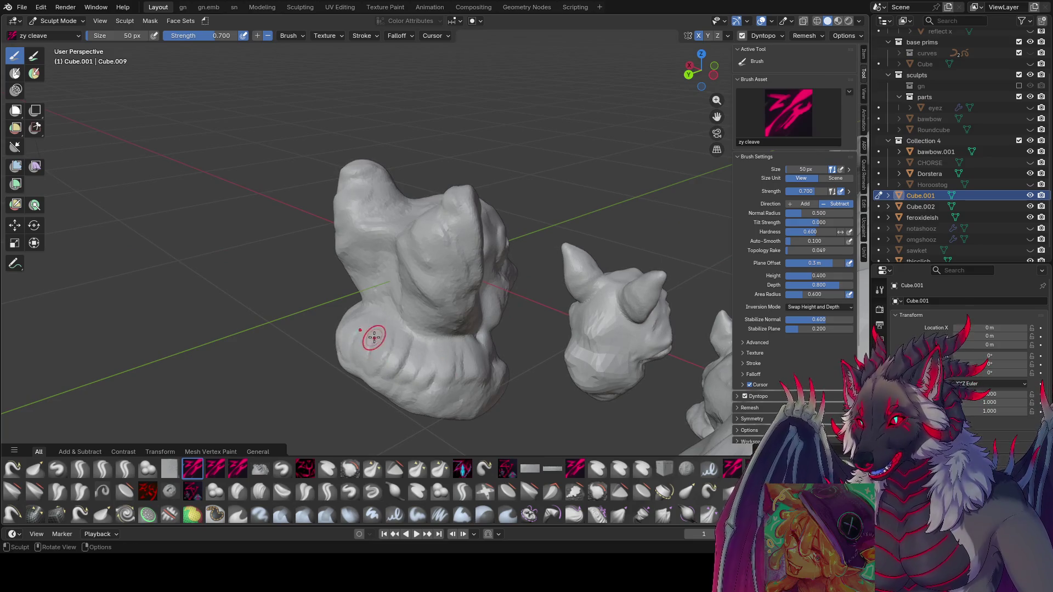
pyautogui.moveTo(384, 340)
pyautogui.mouseDown(button='middle')
pyautogui.moveTo(427, 328)
pyautogui.moveTo(499, 356)
pyautogui.moveTo(510, 375)
pyautogui.moveTo(530, 363)
pyautogui.moveTo(366, 394)
pyautogui.mouseUp(button='middle')
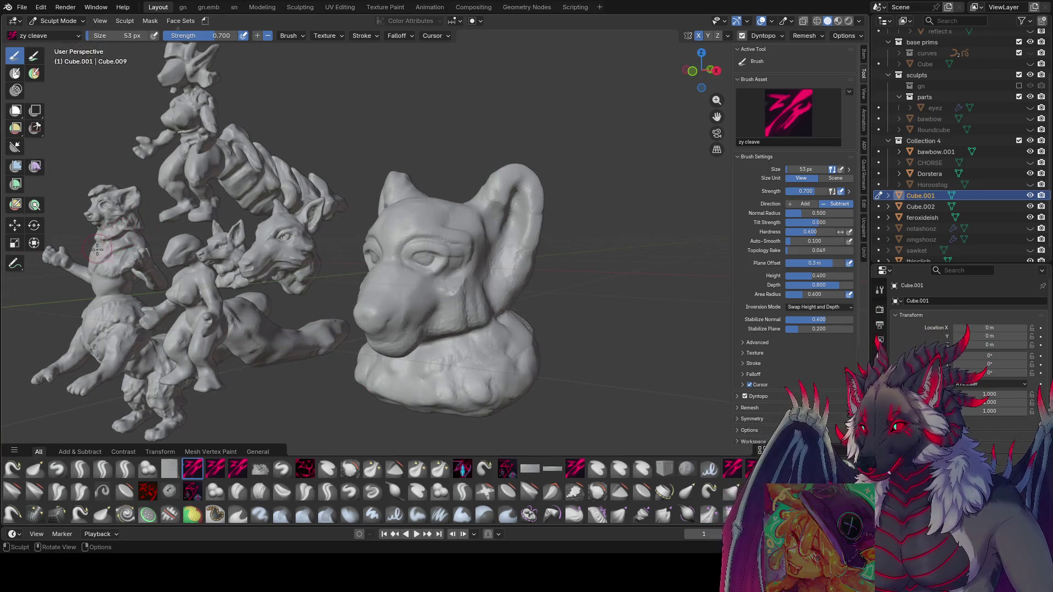
pyautogui.moveTo(254, 247)
pyautogui.mouseDown(button='middle')
pyautogui.moveTo(399, 235)
pyautogui.moveTo(453, 331)
pyautogui.mouseUp(button='middle')
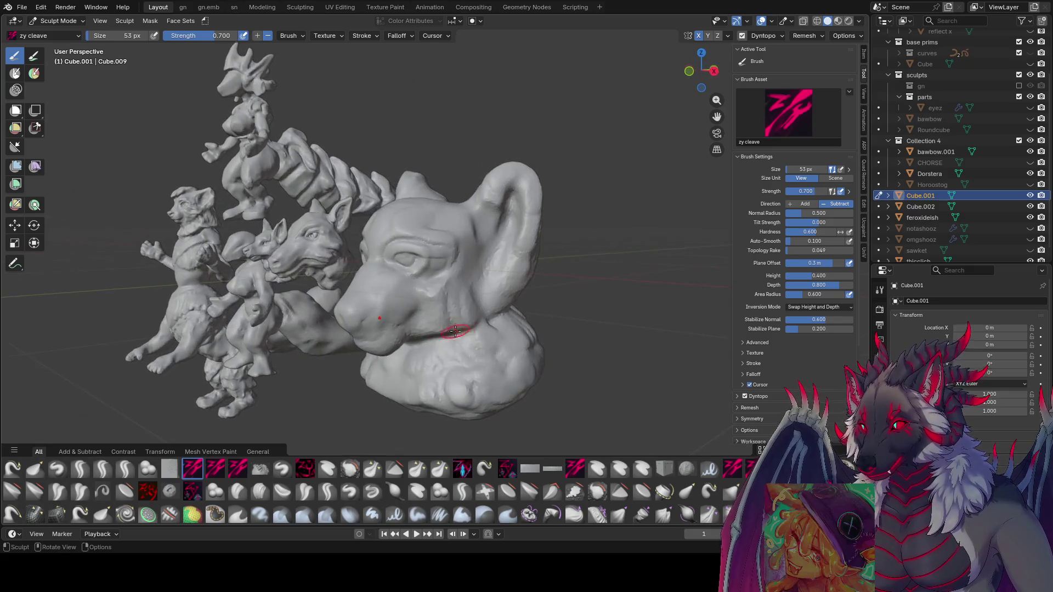
pyautogui.moveTo(484, 326)
pyautogui.mouseDown()
pyautogui.moveTo(501, 332)
pyautogui.moveTo(498, 323)
pyautogui.moveTo(500, 334)
pyautogui.mouseUp()
pyautogui.moveTo(518, 316); pyautogui.dragTo(146, 275, button='middle')
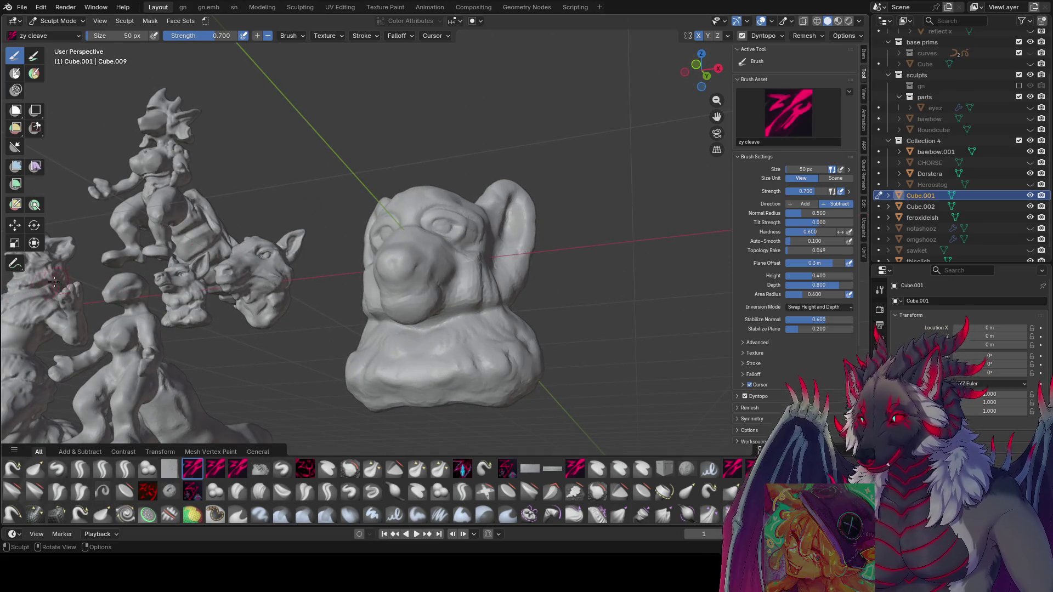
pyautogui.moveTo(278, 218); pyautogui.dragTo(460, 310, button='middle')
pyautogui.moveTo(460, 310); pyautogui.dragTo(461, 318)
# - Sculpt fur along the cheek and neck and cut a dent into the bust's back
pyautogui.moveTo(495, 329)
pyautogui.mouseDown(button='middle')
pyautogui.moveTo(470, 327)
pyautogui.moveTo(504, 336)
pyautogui.moveTo(500, 306)
pyautogui.mouseUp(button='middle')
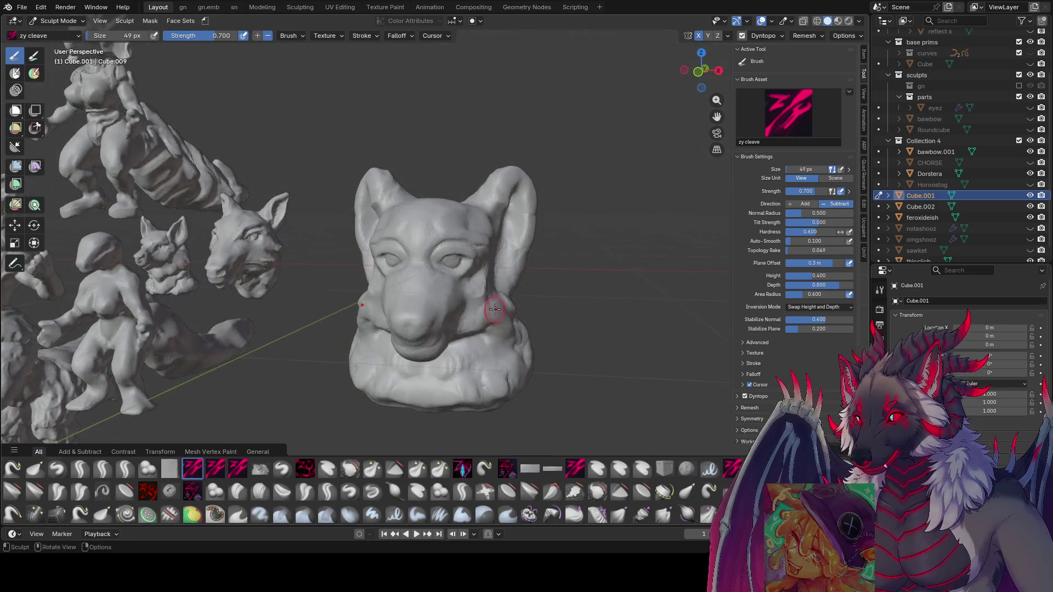
pyautogui.moveTo(411, 313); pyautogui.dragTo(440, 347, button='middle')
pyautogui.moveTo(440, 347)
pyautogui.mouseDown()
pyautogui.moveTo(400, 354)
pyautogui.moveTo(360, 324)
pyautogui.moveTo(417, 383)
pyautogui.moveTo(390, 352)
pyautogui.mouseUp()
pyautogui.moveTo(357, 320); pyautogui.dragTo(384, 307, button='middle')
pyautogui.moveTo(513, 304)
pyautogui.mouseDown(button='middle')
pyautogui.moveTo(455, 346)
pyautogui.moveTo(502, 327)
pyautogui.moveTo(299, 313)
pyautogui.mouseUp(button='middle')
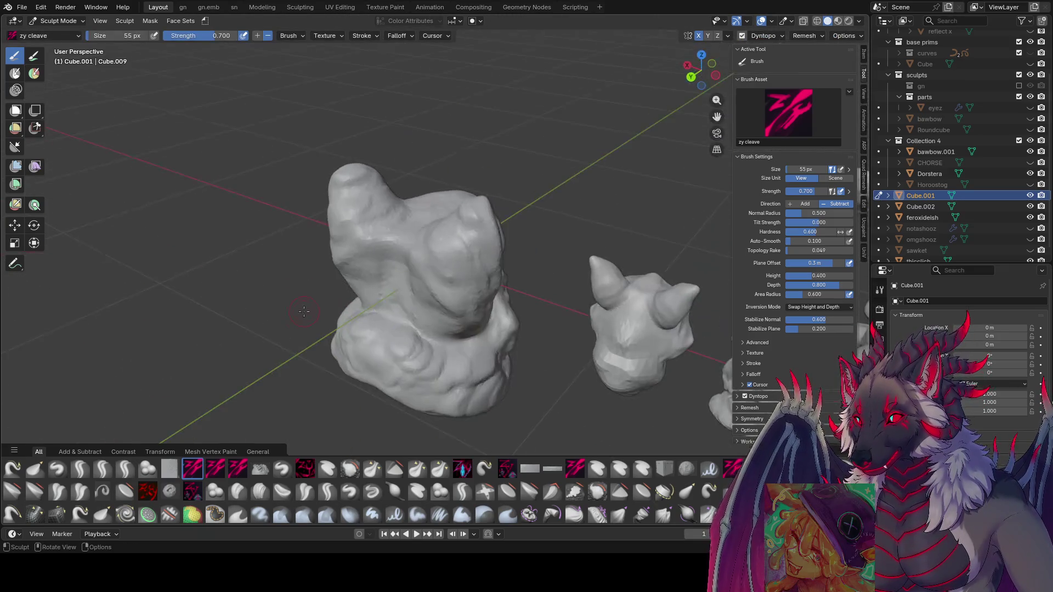
pyautogui.moveTo(394, 275); pyautogui.dragTo(388, 292, button='middle')
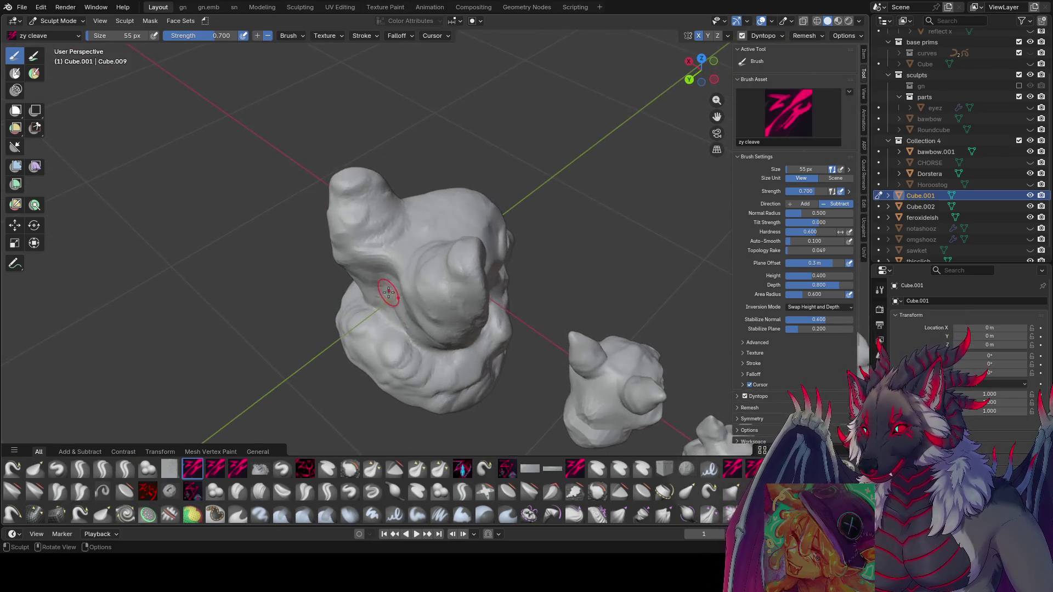
pyautogui.moveTo(404, 254)
pyautogui.mouseDown(button='middle')
pyautogui.moveTo(425, 269)
pyautogui.moveTo(383, 294)
pyautogui.mouseUp(button='middle')
pyautogui.moveTo(384, 294)
pyautogui.mouseDown()
pyautogui.moveTo(376, 318)
pyautogui.moveTo(395, 329)
pyautogui.moveTo(368, 337)
pyautogui.mouseUp()
# - Carve grooves into the lower front, the back and the top of the head
pyautogui.moveTo(368, 337)
pyautogui.mouseDown(button='middle')
pyautogui.moveTo(369, 364)
pyautogui.moveTo(378, 340)
pyautogui.mouseUp(button='middle')
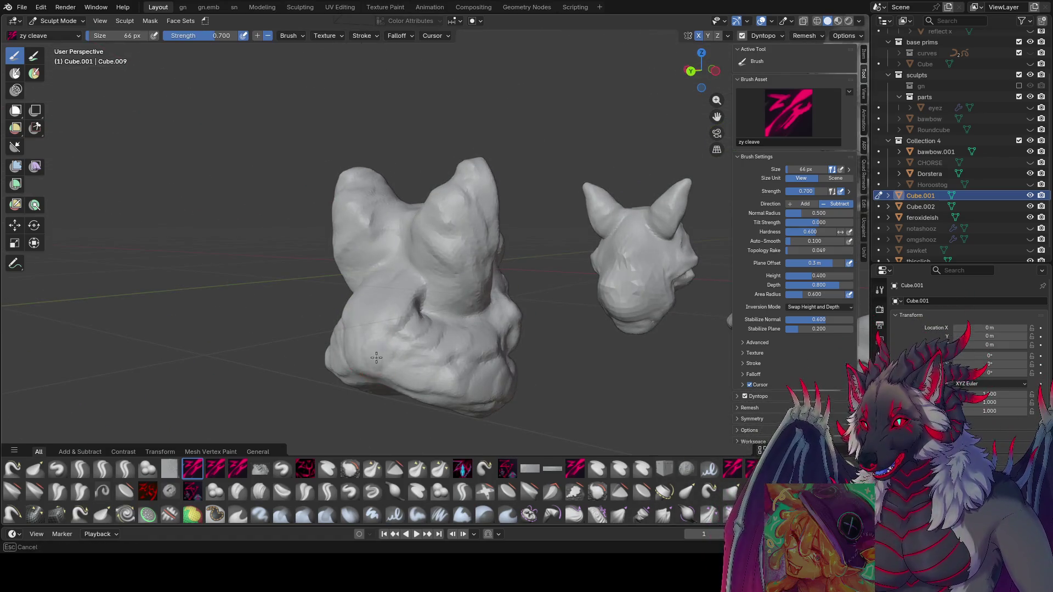
pyautogui.moveTo(395, 387)
pyautogui.mouseDown()
pyautogui.moveTo(425, 378)
pyautogui.moveTo(455, 387)
pyautogui.mouseUp()
pyautogui.moveTo(455, 386)
pyautogui.mouseDown(button='middle')
pyautogui.moveTo(530, 297)
pyautogui.moveTo(494, 305)
pyautogui.moveTo(499, 294)
pyautogui.mouseUp(button='middle')
pyautogui.keyDown('ctrl'); pyautogui.scroll(2, 499, 294); pyautogui.keyUp('ctrl')
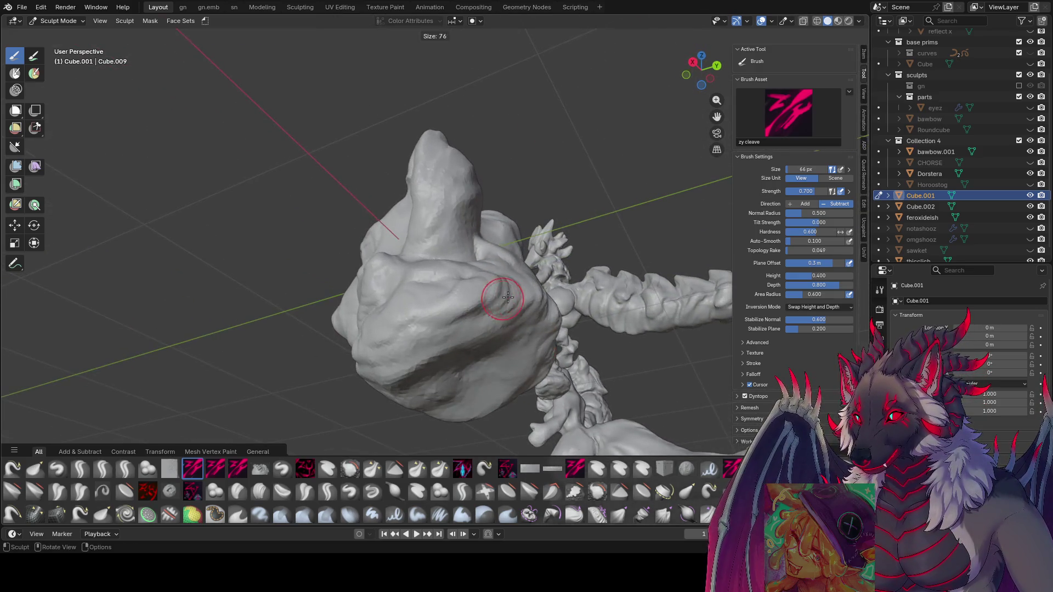
pyautogui.moveTo(501, 328); pyautogui.dragTo(512, 338)
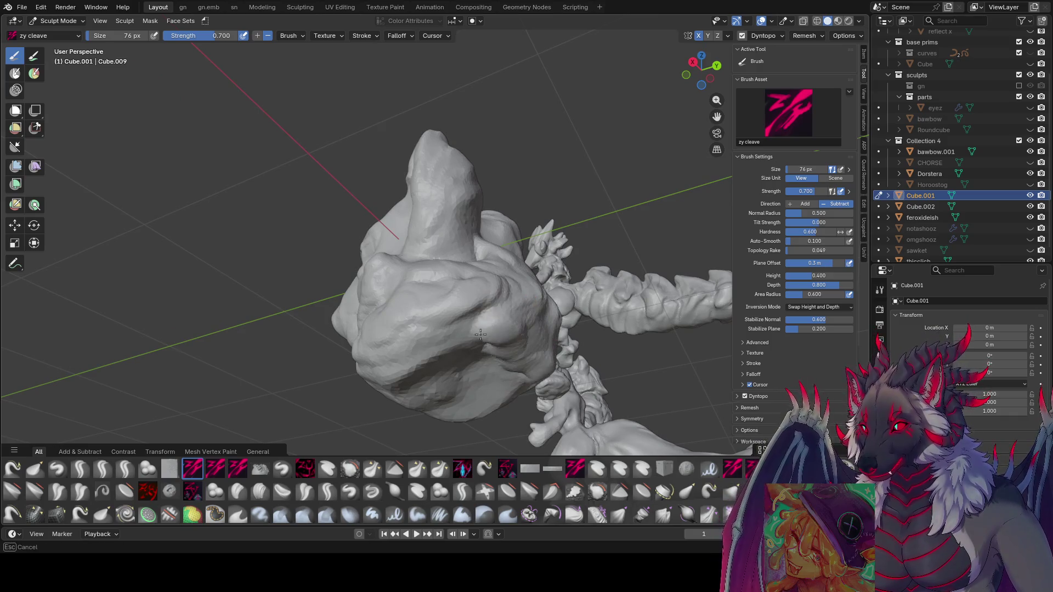
pyautogui.moveTo(499, 345); pyautogui.dragTo(486, 298, button='middle')
pyautogui.moveTo(486, 298)
pyautogui.mouseDown()
pyautogui.moveTo(471, 258)
pyautogui.moveTo(434, 307)
pyautogui.mouseUp()
pyautogui.moveTo(433, 307)
pyautogui.mouseDown(button='middle')
pyautogui.moveTo(512, 298)
pyautogui.moveTo(543, 376)
pyautogui.moveTo(479, 352)
pyautogui.mouseUp(button='middle')
pyautogui.keyDown('ctrl'); pyautogui.scroll(5, 512, 299); pyautogui.keyUp('ctrl')
pyautogui.keyDown('ctrl'); pyautogui.scroll(-2, 543, 375); pyautogui.keyUp('ctrl')
# - Reset the brush to 76 px, shrink it to about 45 px and frame the face
pyautogui.press('Escape')
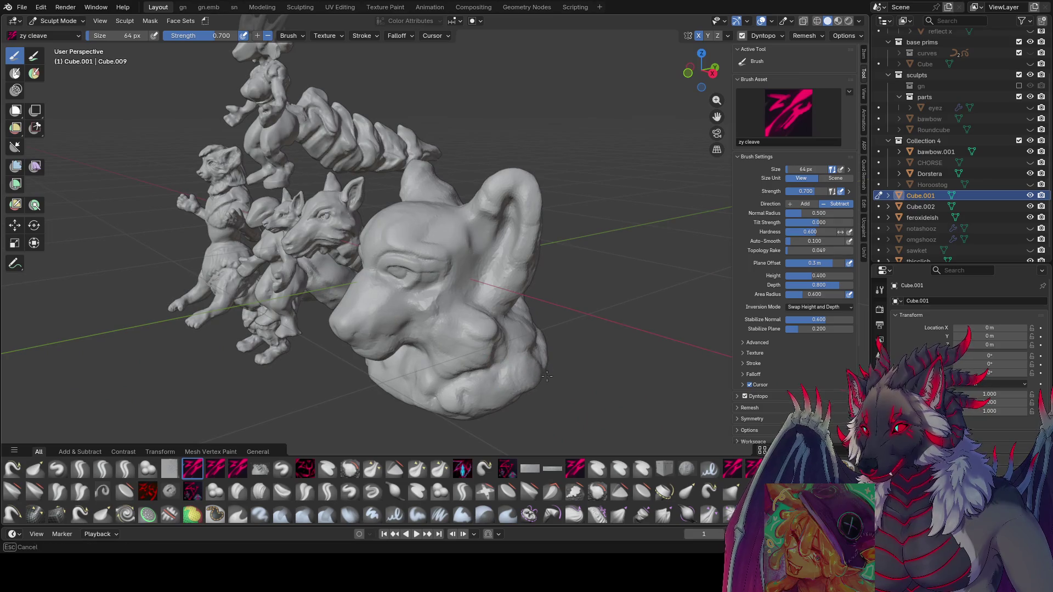
pyautogui.moveTo(481, 420)
pyautogui.mouseDown(button='middle')
pyautogui.moveTo(540, 353)
pyautogui.moveTo(487, 366)
pyautogui.moveTo(492, 358)
pyautogui.mouseUp(button='middle')
pyautogui.press('[')
pyautogui.press('[')
pyautogui.press('[')
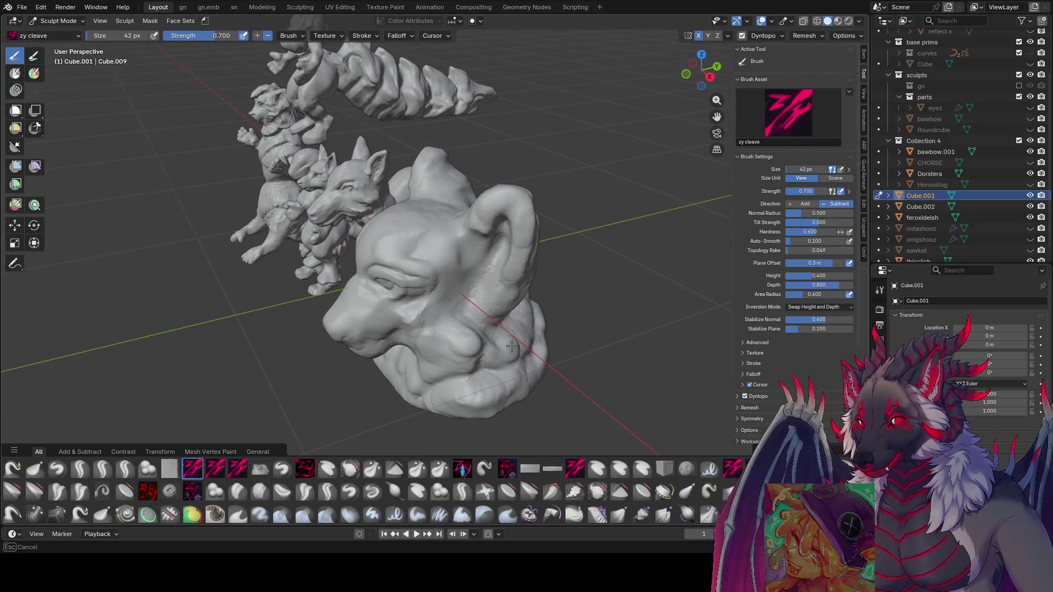
pyautogui.moveTo(523, 311)
pyautogui.mouseDown(button='middle')
pyautogui.moveTo(406, 369)
pyautogui.moveTo(347, 329)
pyautogui.moveTo(440, 304)
pyautogui.mouseUp(button='middle')
pyautogui.press('[')
pyautogui.press('[')
pyautogui.press('[')
pyautogui.press('[')
pyautogui.press('[')
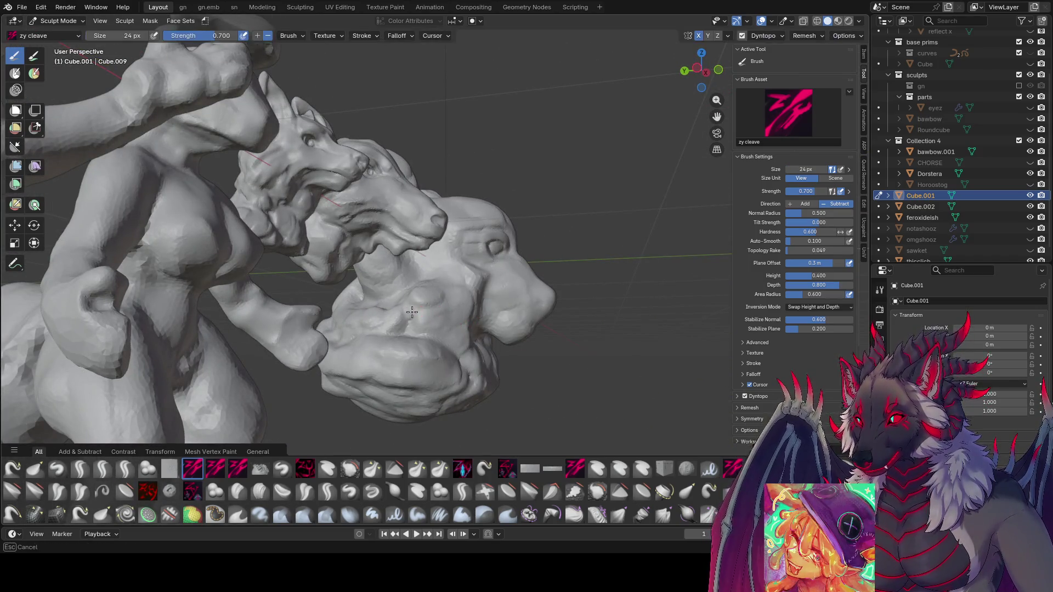
pyautogui.press('KP_Decimal')
pyautogui.moveTo(427, 329)
pyautogui.mouseDown(button='middle')
pyautogui.moveTo(520, 302)
pyautogui.moveTo(493, 311)
pyautogui.moveTo(492, 302)
pyautogui.moveTo(487, 313)
pyautogui.moveTo(467, 283)
pyautogui.moveTo(510, 234)
pyautogui.moveTo(497, 236)
pyautogui.moveTo(529, 173)
pyautogui.mouseUp(button='middle')
pyautogui.press(']')
pyautogui.press(']')
pyautogui.press(']')
# - Set the brush to 44 px, then 53 px, and finally 14 px for eye detail
pyautogui.press('f')
pyautogui.click(525, 178)
pyautogui.moveTo(496, 233)
pyautogui.mouseDown(button='middle')
pyautogui.moveTo(498, 258)
pyautogui.moveTo(435, 250)
pyautogui.moveTo(477, 235)
pyautogui.moveTo(411, 247)
pyautogui.moveTo(371, 205)
pyautogui.moveTo(498, 216)
pyautogui.moveTo(465, 245)
pyautogui.moveTo(423, 215)
pyautogui.moveTo(455, 242)
pyautogui.mouseUp(button='middle')
pyautogui.press('[')
pyautogui.press(']')
pyautogui.press(']')
pyautogui.press(']')
pyautogui.press('[')
pyautogui.press('[')
pyautogui.press('[')
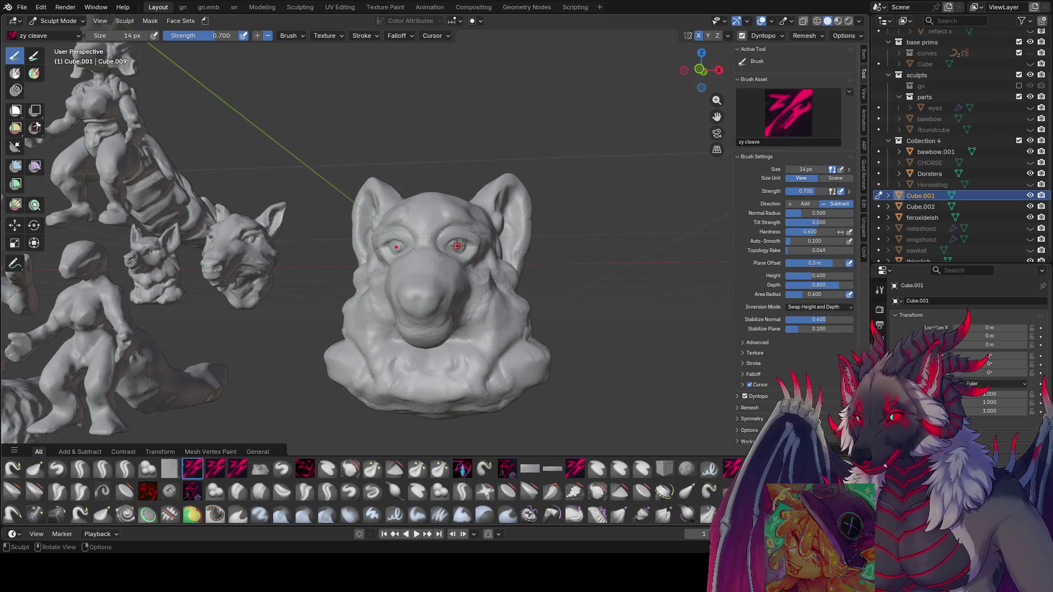
# - Enlarge the brush to 57 then 113 px and pull the base into a long tapered cone
pyautogui.moveTo(453, 238); pyautogui.dragTo(450, 252, button='middle')
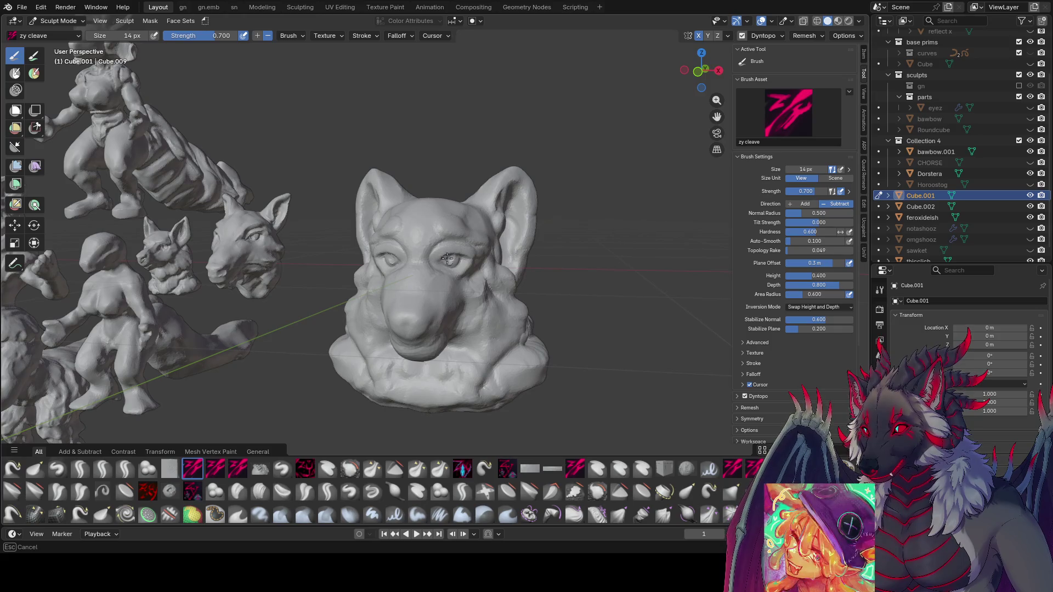
pyautogui.moveTo(448, 253)
pyautogui.mouseDown(button='middle')
pyautogui.moveTo(373, 246)
pyautogui.moveTo(356, 230)
pyautogui.moveTo(365, 267)
pyautogui.moveTo(437, 304)
pyautogui.mouseUp(button='middle')
pyautogui.moveTo(529, 317)
pyautogui.mouseDown(button='middle')
pyautogui.moveTo(470, 336)
pyautogui.moveTo(451, 357)
pyautogui.moveTo(503, 351)
pyautogui.moveTo(457, 365)
pyautogui.moveTo(480, 375)
pyautogui.moveTo(507, 347)
pyautogui.moveTo(480, 309)
pyautogui.mouseUp(button='middle')
pyautogui.press('f')
pyautogui.click(471, 301)
pyautogui.press('f')
pyautogui.click(484, 320)
pyautogui.moveTo(481, 351)
pyautogui.mouseDown(button='middle')
pyautogui.moveTo(465, 310)
pyautogui.moveTo(467, 380)
pyautogui.moveTo(435, 234)
pyautogui.moveTo(429, 296)
pyautogui.moveTo(417, 299)
pyautogui.moveTo(438, 297)
pyautogui.mouseUp(button='middle')
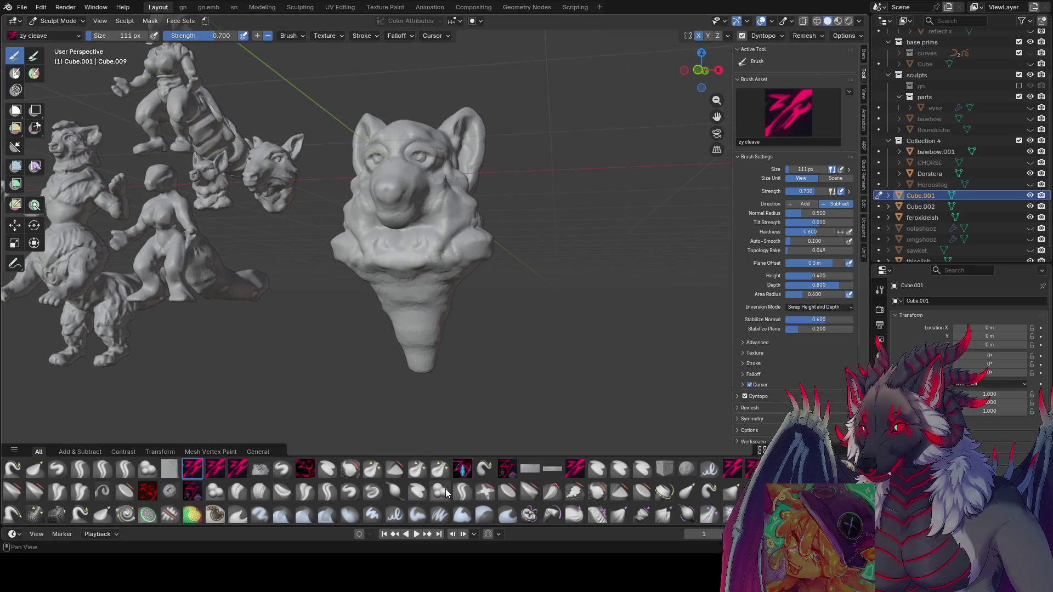
# - Pull the lower part of the bust outward with the Snake Hook horn brush
pyautogui.click(485, 469)
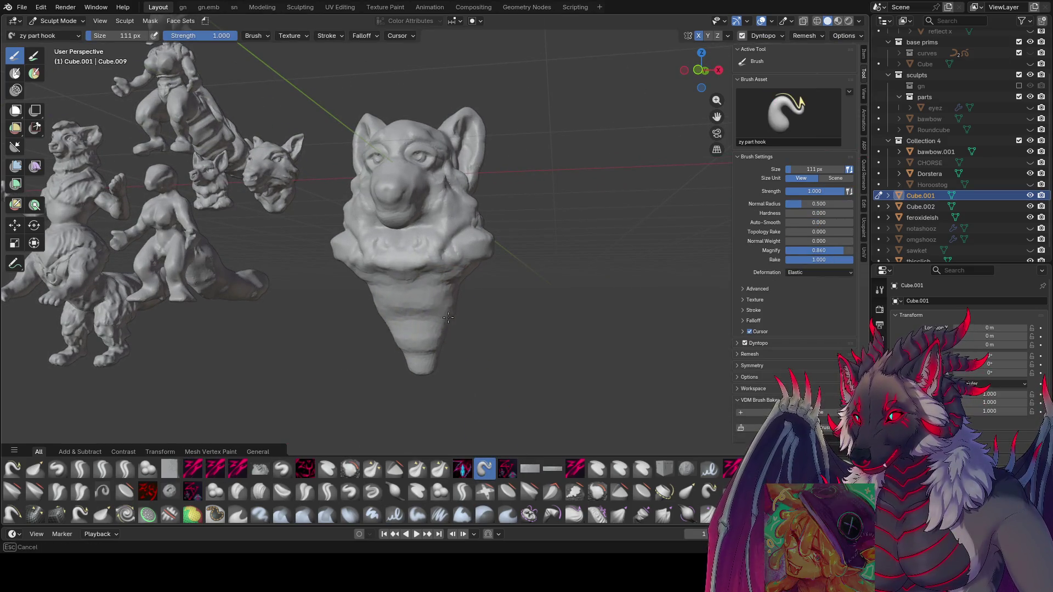
pyautogui.moveTo(435, 376)
pyautogui.mouseDown(button='middle')
pyautogui.moveTo(334, 388)
pyautogui.moveTo(364, 364)
pyautogui.mouseUp(button='middle')
pyautogui.click(12, 469)
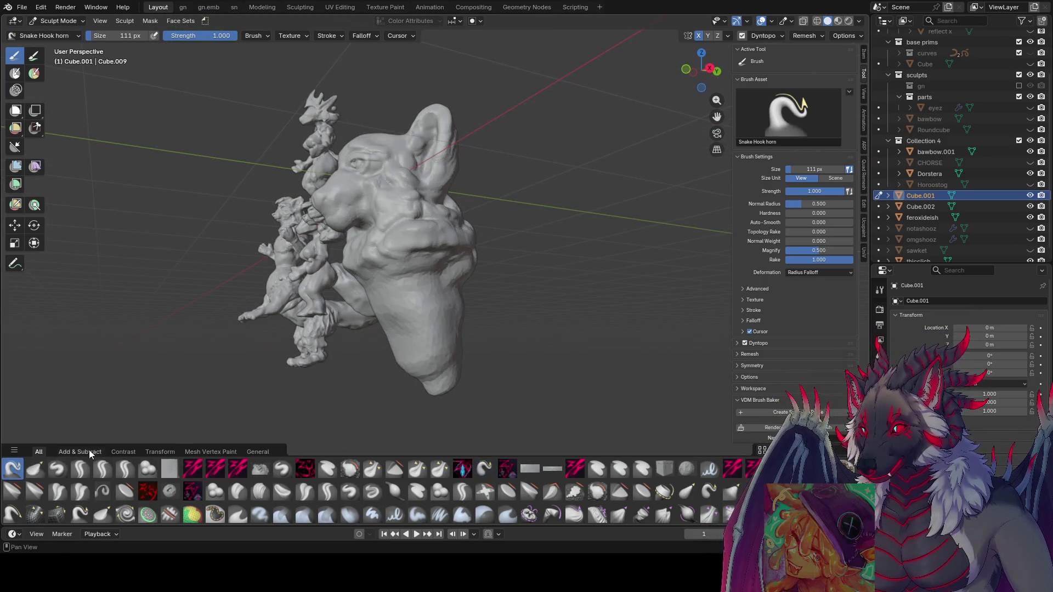
pyautogui.moveTo(372, 313); pyautogui.dragTo(383, 319, button='middle')
pyautogui.moveTo(404, 349); pyautogui.dragTo(486, 405)
# - Reshape the cone into a chest with elastic snake hook and zy panelize, returning to zy cleave
pyautogui.click(709, 491)
pyautogui.moveTo(425, 381); pyautogui.dragTo(501, 404, button='middle')
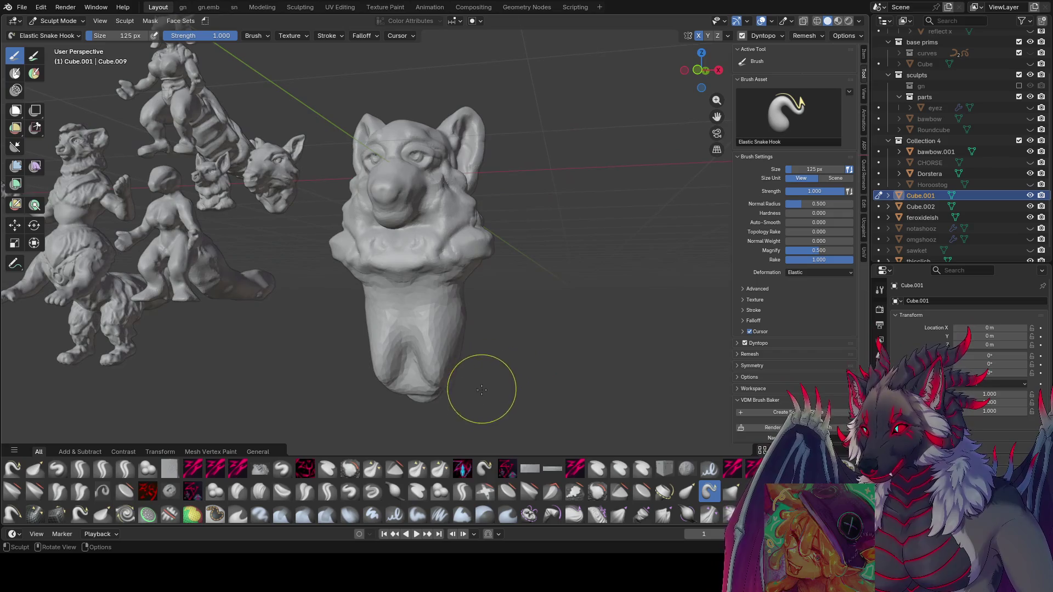
pyautogui.click(461, 471)
pyautogui.moveTo(446, 389)
pyautogui.mouseDown(button='middle')
pyautogui.moveTo(387, 364)
pyautogui.moveTo(485, 314)
pyautogui.moveTo(439, 329)
pyautogui.moveTo(545, 329)
pyautogui.mouseUp(button='middle')
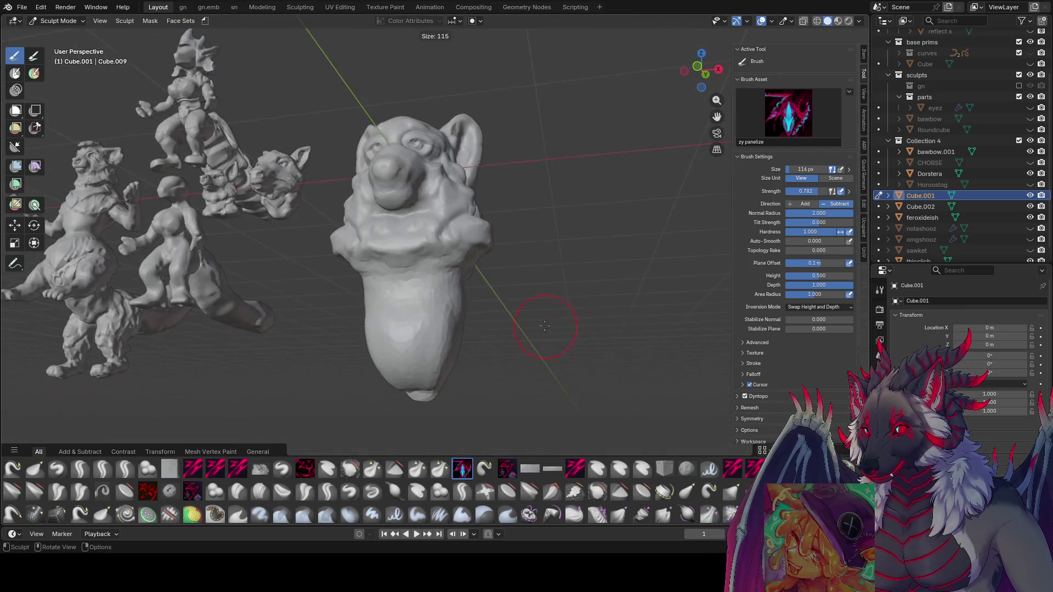
pyautogui.moveTo(395, 319); pyautogui.dragTo(392, 320, button='middle')
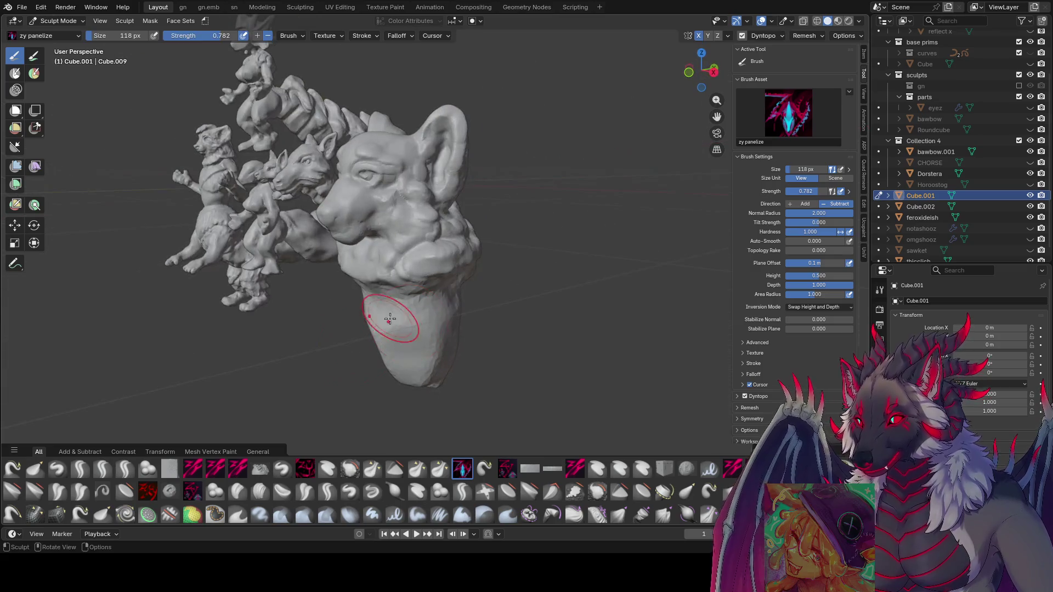
pyautogui.moveTo(433, 377)
pyautogui.mouseDown(button='middle')
pyautogui.moveTo(430, 301)
pyautogui.moveTo(393, 293)
pyautogui.moveTo(406, 316)
pyautogui.moveTo(383, 324)
pyautogui.moveTo(362, 301)
pyautogui.moveTo(584, 282)
pyautogui.mouseUp(button='middle')
pyautogui.click(193, 469)
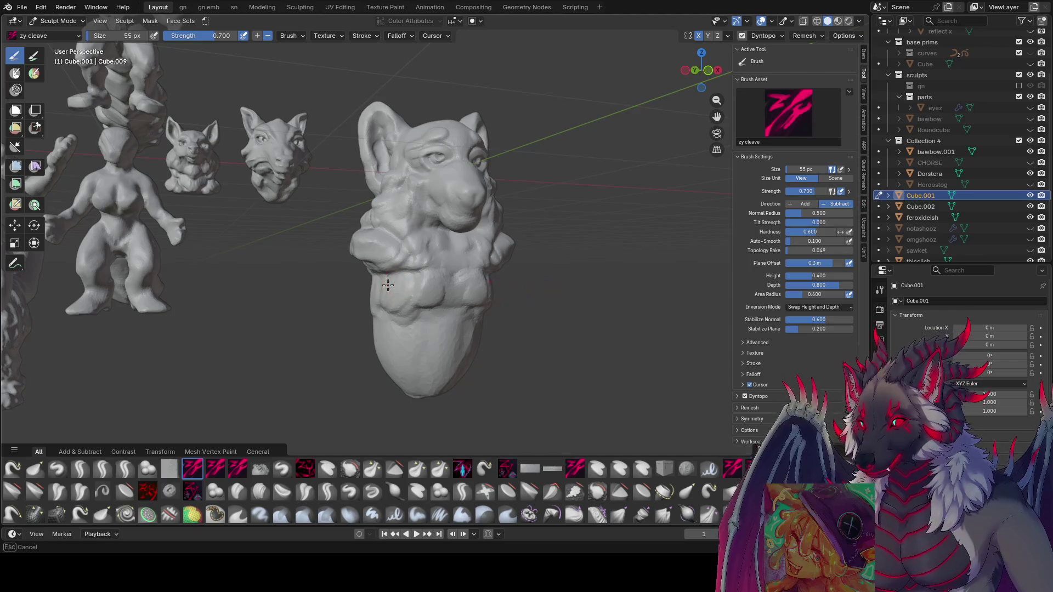
# - Try the zy lid, planar smooth and cleave t+ brushes, settling back on zy cleave
pyautogui.moveTo(362, 291)
pyautogui.mouseDown(button='middle')
pyautogui.moveTo(426, 270)
pyautogui.moveTo(529, 294)
pyautogui.moveTo(477, 300)
pyautogui.moveTo(482, 282)
pyautogui.moveTo(449, 281)
pyautogui.moveTo(472, 263)
pyautogui.moveTo(458, 247)
pyautogui.moveTo(410, 229)
pyautogui.moveTo(431, 265)
pyautogui.mouseUp(button='middle')
pyautogui.moveTo(349, 334); pyautogui.dragTo(391, 362, button='middle')
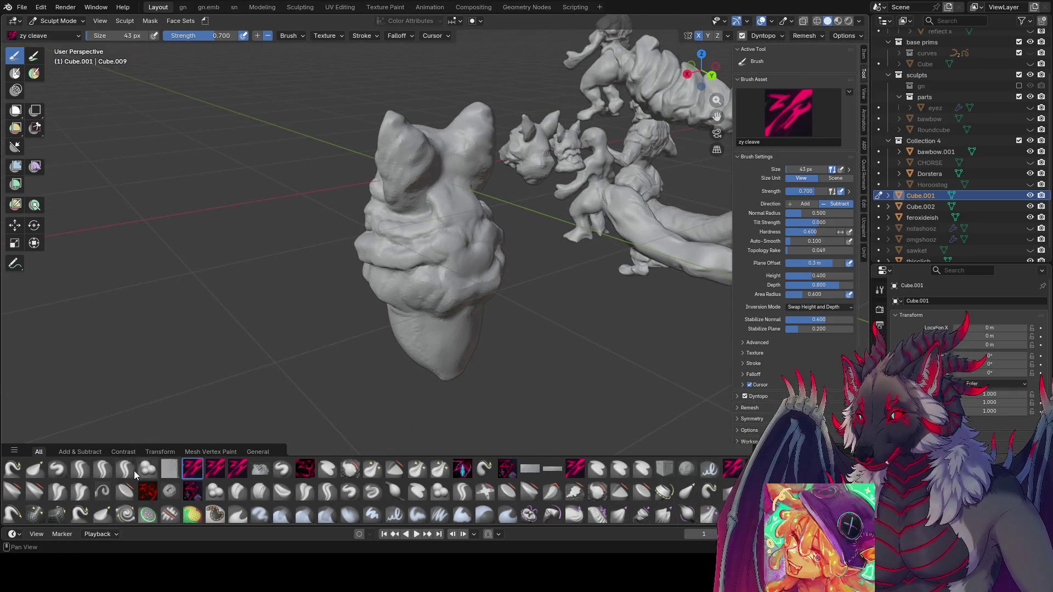
pyautogui.click(125, 469)
pyautogui.moveTo(439, 279)
pyautogui.mouseDown(button='middle')
pyautogui.moveTo(507, 252)
pyautogui.moveTo(397, 328)
pyautogui.moveTo(446, 328)
pyautogui.mouseUp(button='middle')
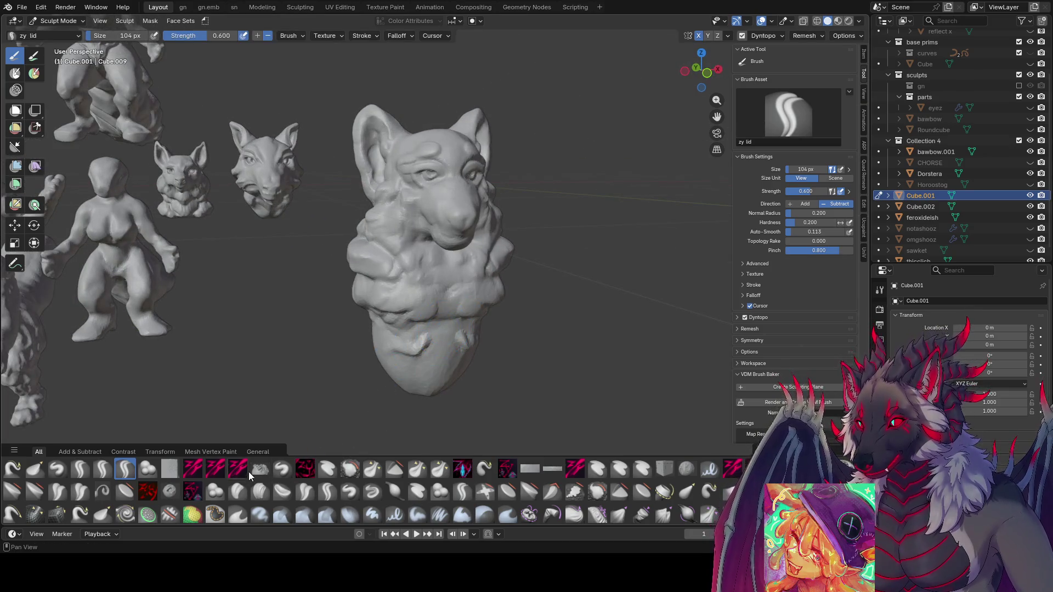
pyautogui.click(509, 471)
pyautogui.click(215, 469)
pyautogui.moveTo(285, 379); pyautogui.dragTo(317, 394, button='middle')
pyautogui.click(193, 469)
# - Sculpt stacked fur tufts down the chest with zy cleave at about 60 px
pyautogui.moveTo(394, 329)
pyautogui.mouseDown(button='middle')
pyautogui.moveTo(428, 317)
pyautogui.moveTo(442, 332)
pyautogui.moveTo(482, 341)
pyautogui.moveTo(423, 324)
pyautogui.moveTo(416, 343)
pyautogui.mouseUp(button='middle')
pyautogui.moveTo(385, 381)
pyautogui.mouseDown(button='middle')
pyautogui.moveTo(420, 369)
pyautogui.moveTo(382, 374)
pyautogui.mouseUp(button='middle')
pyautogui.moveTo(469, 371)
pyautogui.mouseDown(button='middle')
pyautogui.moveTo(459, 328)
pyautogui.moveTo(482, 361)
pyautogui.moveTo(428, 364)
pyautogui.moveTo(445, 374)
pyautogui.mouseUp(button='middle')
pyautogui.moveTo(506, 359)
pyautogui.mouseDown(button='middle')
pyautogui.moveTo(470, 352)
pyautogui.moveTo(466, 367)
pyautogui.moveTo(487, 366)
pyautogui.moveTo(434, 332)
pyautogui.moveTo(386, 341)
pyautogui.moveTo(666, 309)
pyautogui.mouseUp(button='middle')
pyautogui.press('f')
pyautogui.moveTo(518, 327)
pyautogui.mouseDown(button='middle')
pyautogui.moveTo(469, 334)
pyautogui.moveTo(477, 352)
pyautogui.moveTo(457, 374)
pyautogui.mouseUp(button='middle')
pyautogui.moveTo(355, 353); pyautogui.dragTo(376, 277, button='middle')
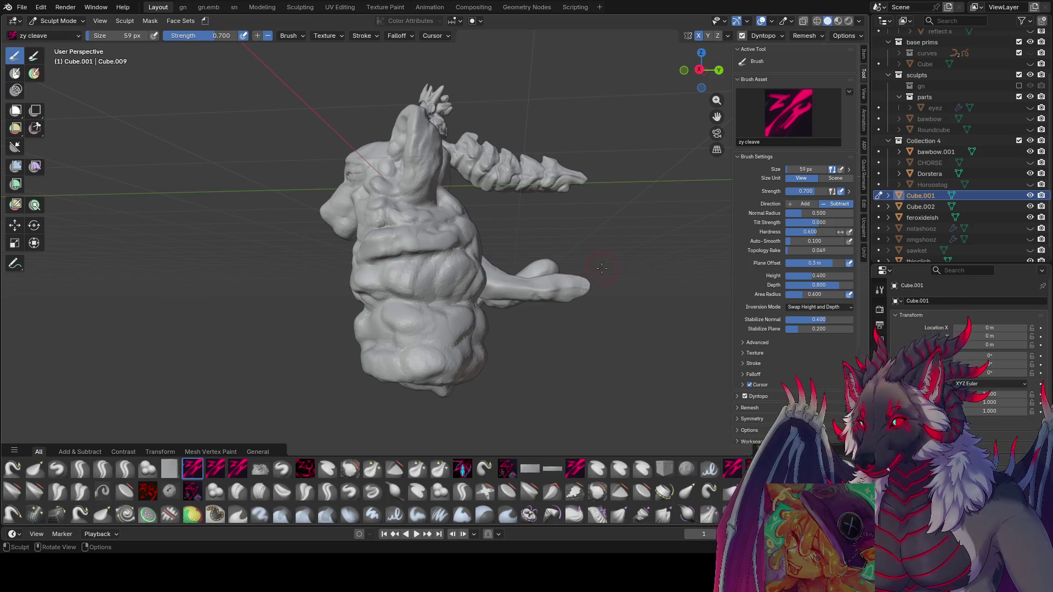
# - Save, then shape the chest with the Grab brush resized to 116 px
pyautogui.moveTo(561, 371)
pyautogui.mouseDown(button='middle')
pyautogui.moveTo(639, 364)
pyautogui.moveTo(558, 305)
pyautogui.mouseUp(button='middle')
pyautogui.hotkey('ctrl', 's')
pyautogui.press('f')
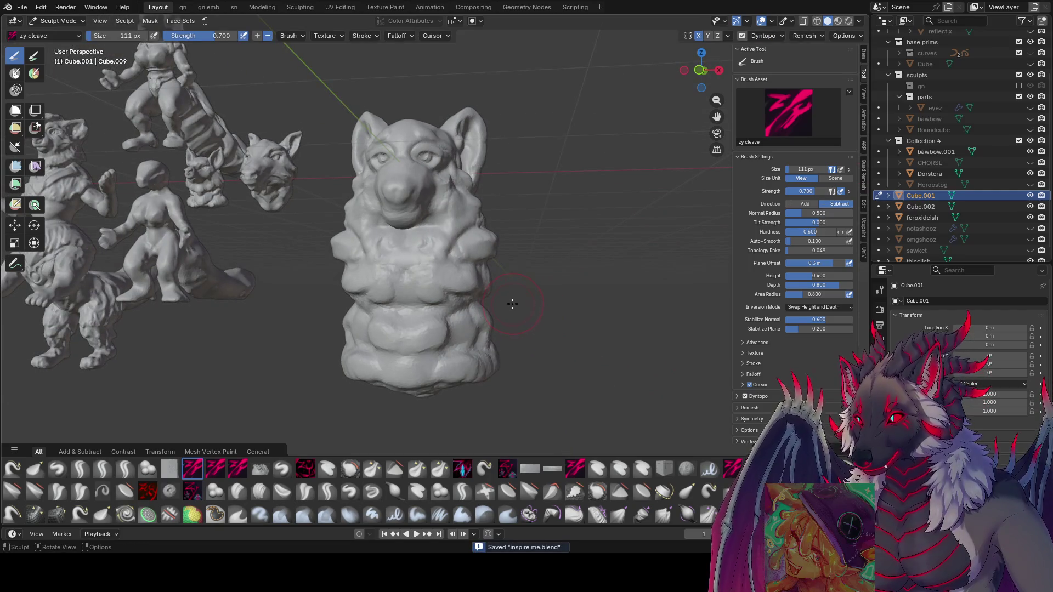
pyautogui.press('g')
pyautogui.moveTo(512, 303)
pyautogui.mouseDown(button='middle')
pyautogui.moveTo(399, 311)
pyautogui.moveTo(360, 327)
pyautogui.moveTo(482, 294)
pyautogui.moveTo(528, 310)
pyautogui.mouseUp(button='middle')
pyautogui.press('[')
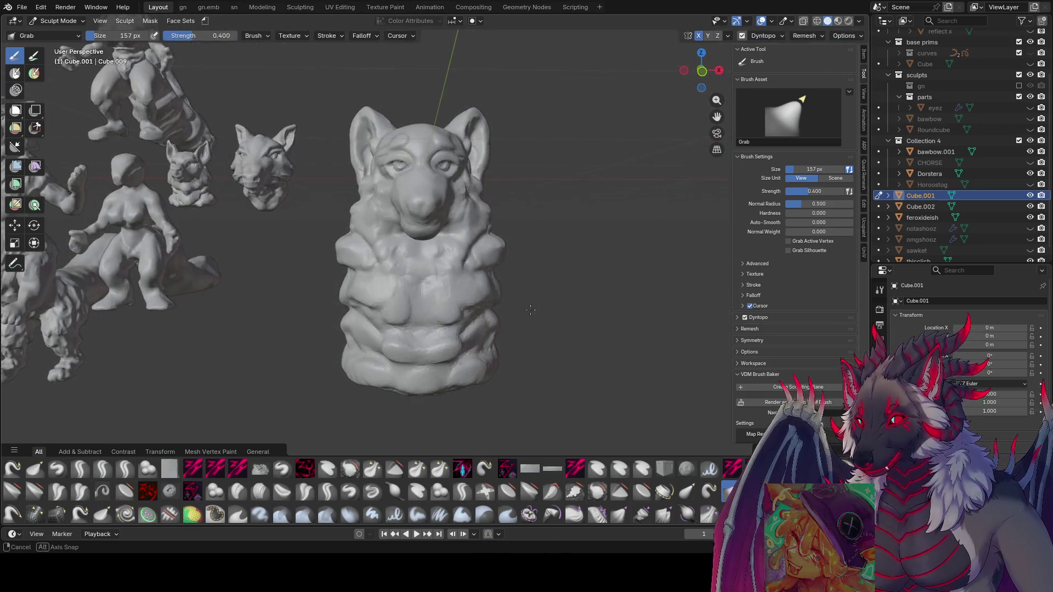
pyautogui.moveTo(512, 228)
pyautogui.mouseDown(button='middle')
pyautogui.moveTo(384, 280)
pyautogui.moveTo(447, 301)
pyautogui.moveTo(488, 253)
pyautogui.mouseUp(button='middle')
pyautogui.press('f')
pyautogui.click(386, 307)
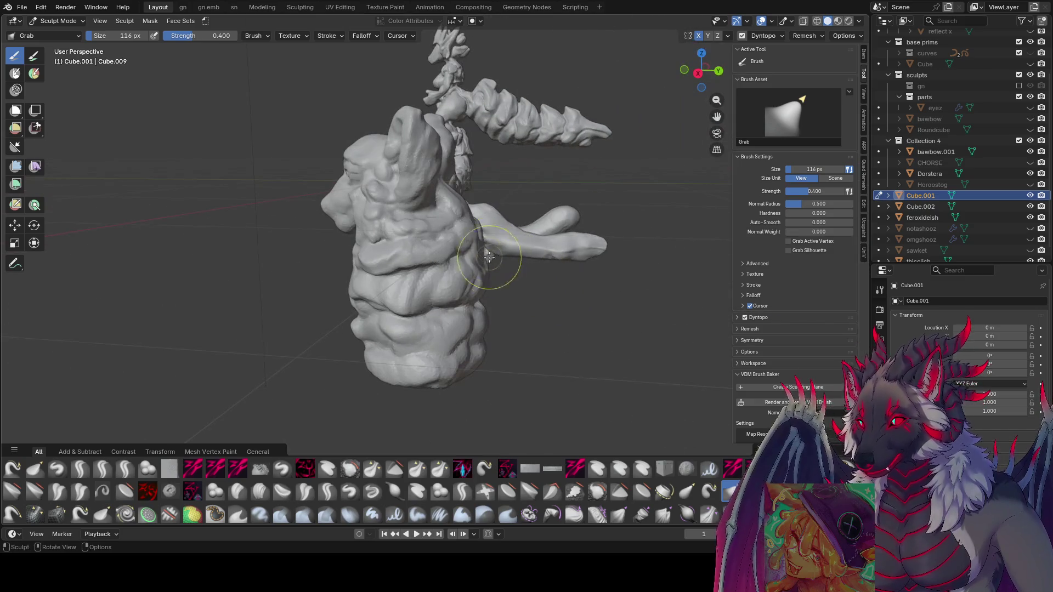
# - Build chest fur rolls with zy fillrock1 and save inspire me.blend again
pyautogui.click(266, 465)
pyautogui.moveTo(471, 351); pyautogui.dragTo(494, 321, button='middle')
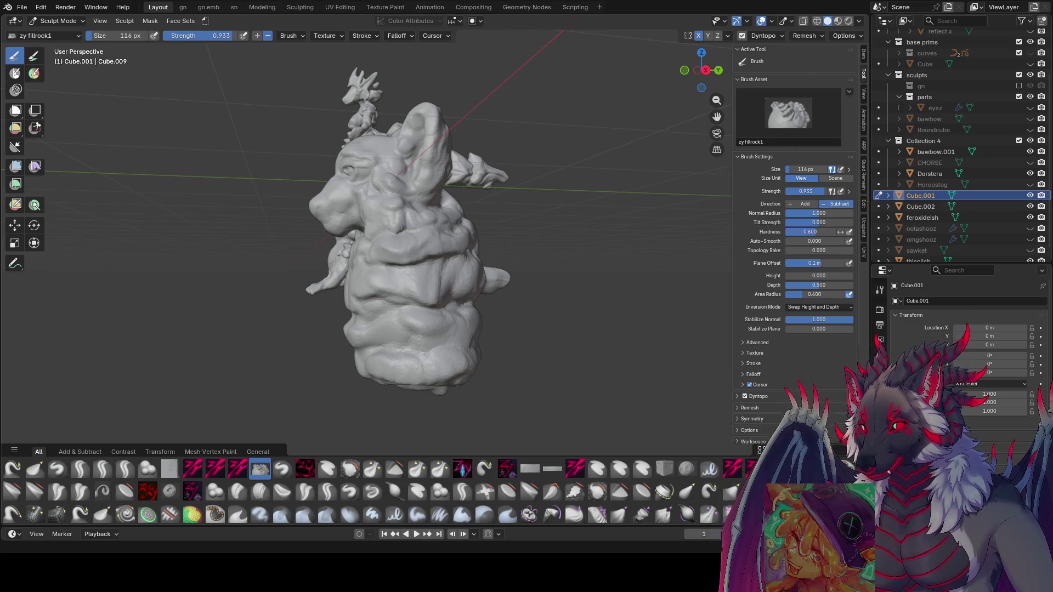
pyautogui.moveTo(412, 223); pyautogui.dragTo(657, 261, button='middle')
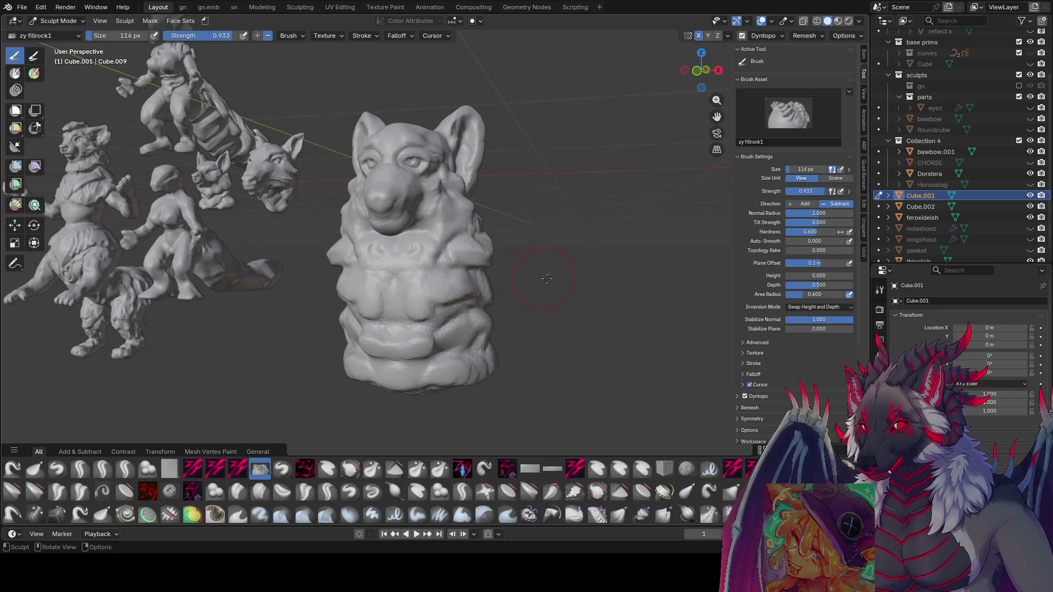
pyautogui.hotkey('ctrl', 's')
pyautogui.click(102, 469)
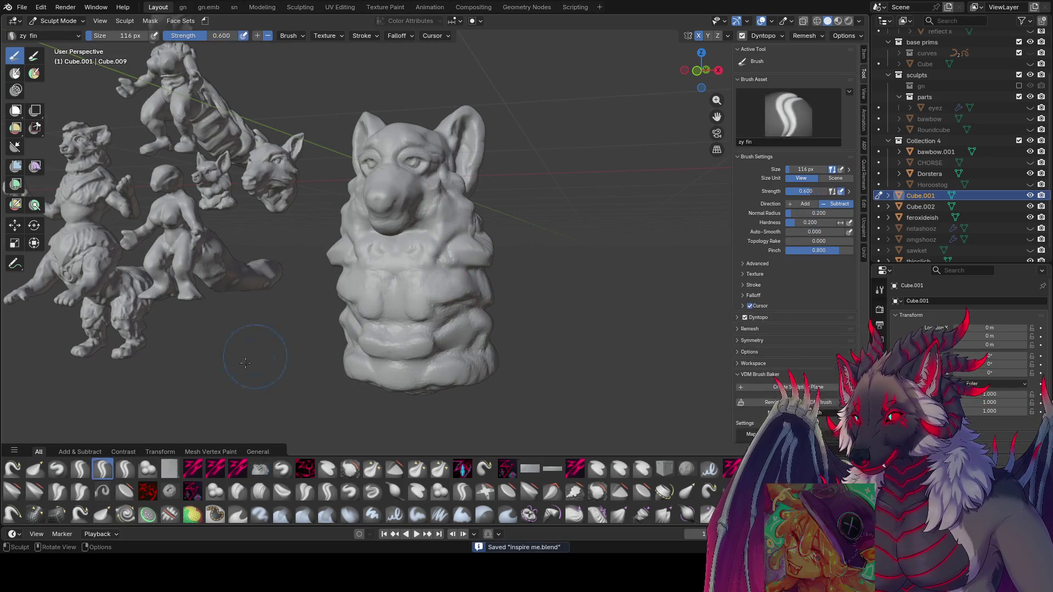
# - Stroke zy fin along the muzzle, eyelids and ears, stepping the brush through 31, 42 and 56 px
pyautogui.moveTo(137, 219); pyautogui.dragTo(187, 187, button='middle')
pyautogui.moveTo(354, 210); pyautogui.dragTo(347, 209)
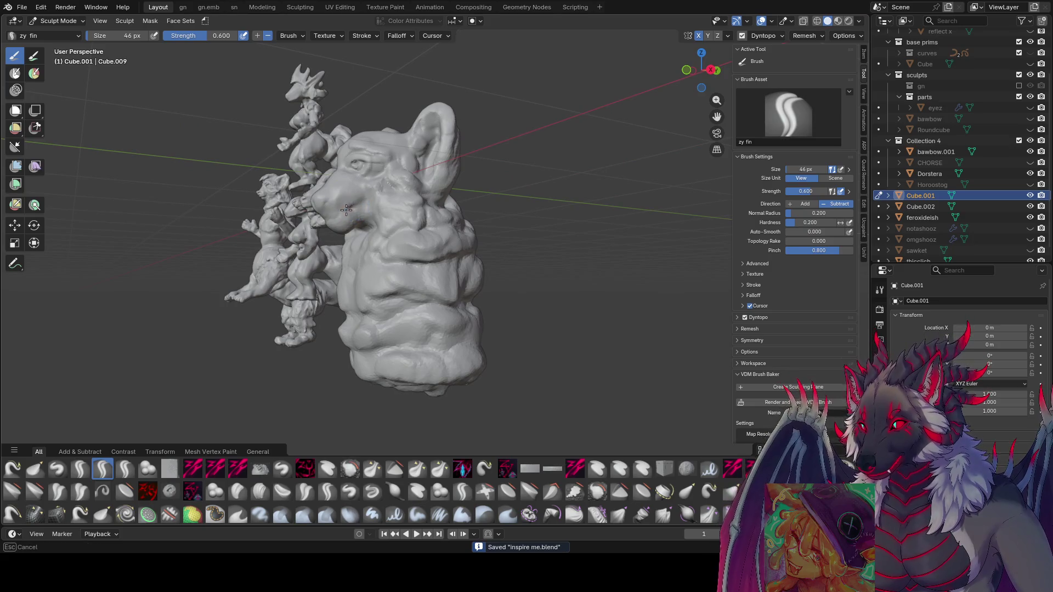
pyautogui.moveTo(334, 217)
pyautogui.mouseDown(button='middle')
pyautogui.moveTo(346, 206)
pyautogui.moveTo(338, 227)
pyautogui.moveTo(510, 214)
pyautogui.moveTo(353, 209)
pyautogui.moveTo(376, 176)
pyautogui.moveTo(345, 219)
pyautogui.moveTo(416, 208)
pyautogui.moveTo(391, 232)
pyautogui.moveTo(362, 208)
pyautogui.moveTo(434, 192)
pyautogui.moveTo(400, 170)
pyautogui.moveTo(376, 176)
pyautogui.moveTo(429, 208)
pyautogui.moveTo(417, 197)
pyautogui.moveTo(439, 189)
pyautogui.mouseUp(button='middle')
pyautogui.press('f')
pyautogui.click(409, 211)
pyautogui.press('f')
pyautogui.click(384, 176)
pyautogui.press('f')
pyautogui.click(447, 188)
# - Save the file and open the Dyntopo detail settings
pyautogui.hotkey('ctrl', 's')
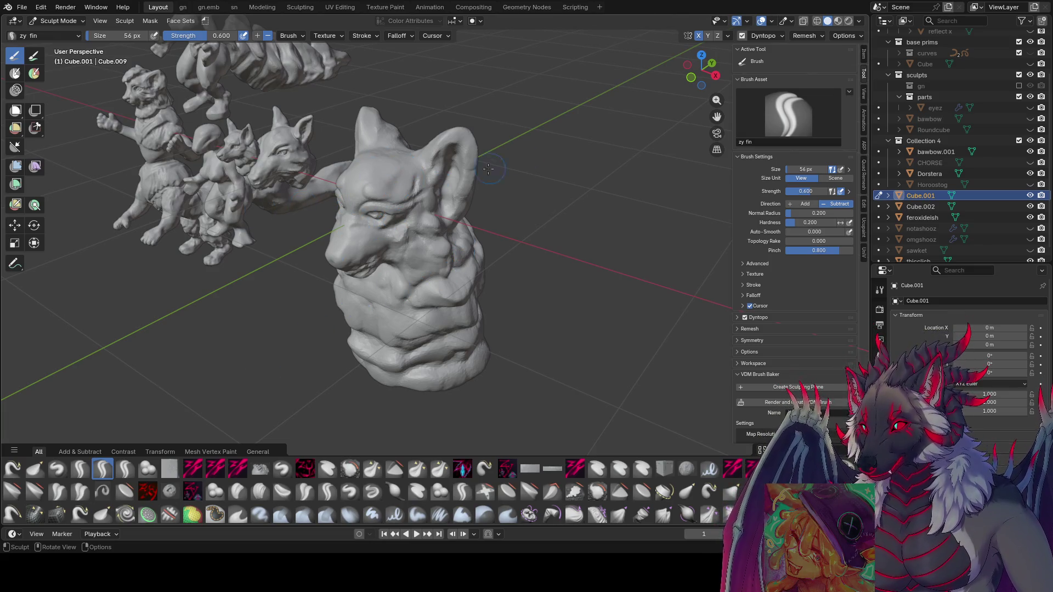
pyautogui.moveTo(407, 158)
pyautogui.mouseDown(button='middle')
pyautogui.moveTo(457, 220)
pyautogui.moveTo(732, 110)
pyautogui.mouseUp(button='middle')
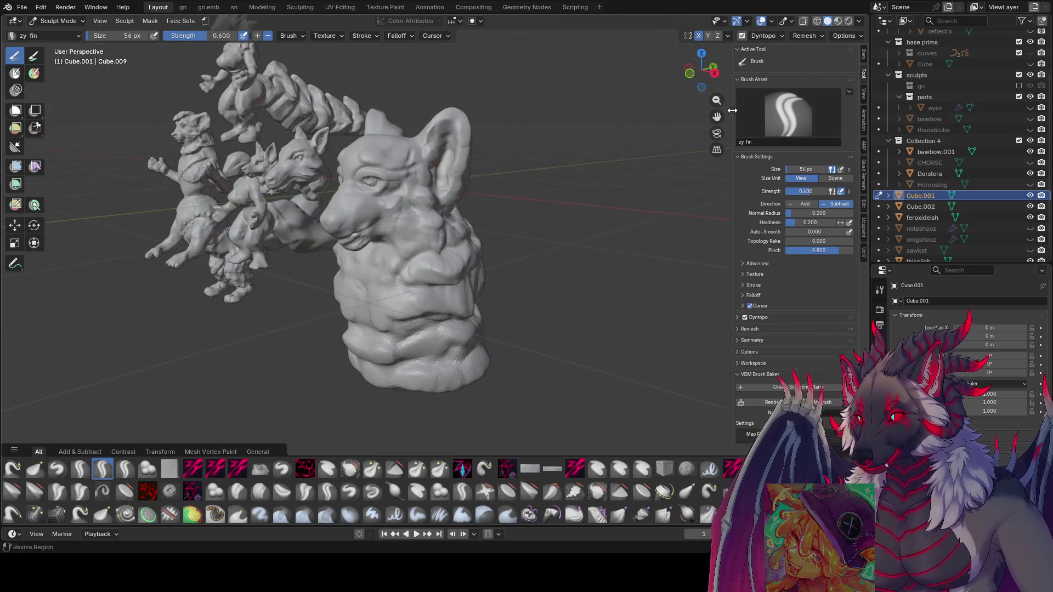
pyautogui.click(764, 35)
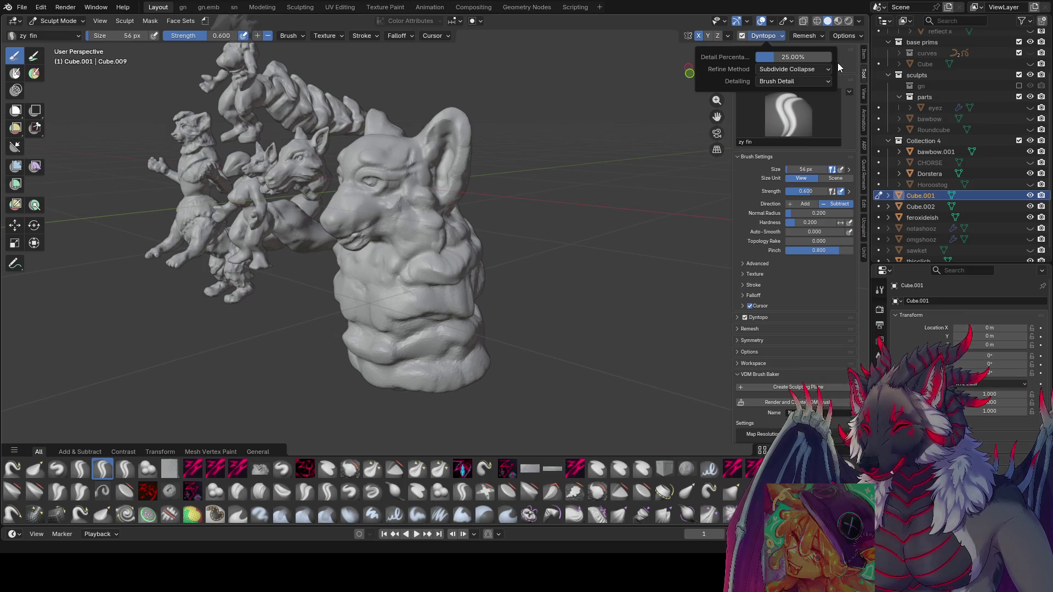
# - Close the Dyntopo popover and add zy fin strokes to the chest fur, resizing the brush to 92 px
pyautogui.click(828, 82)
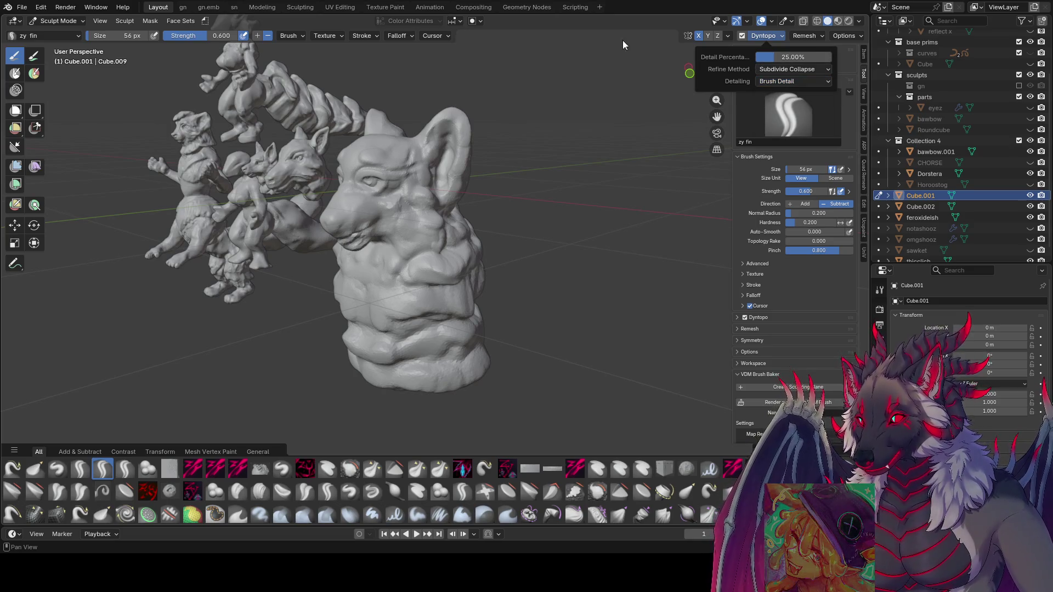
pyautogui.moveTo(696, 76); pyautogui.dragTo(704, 202, button='middle')
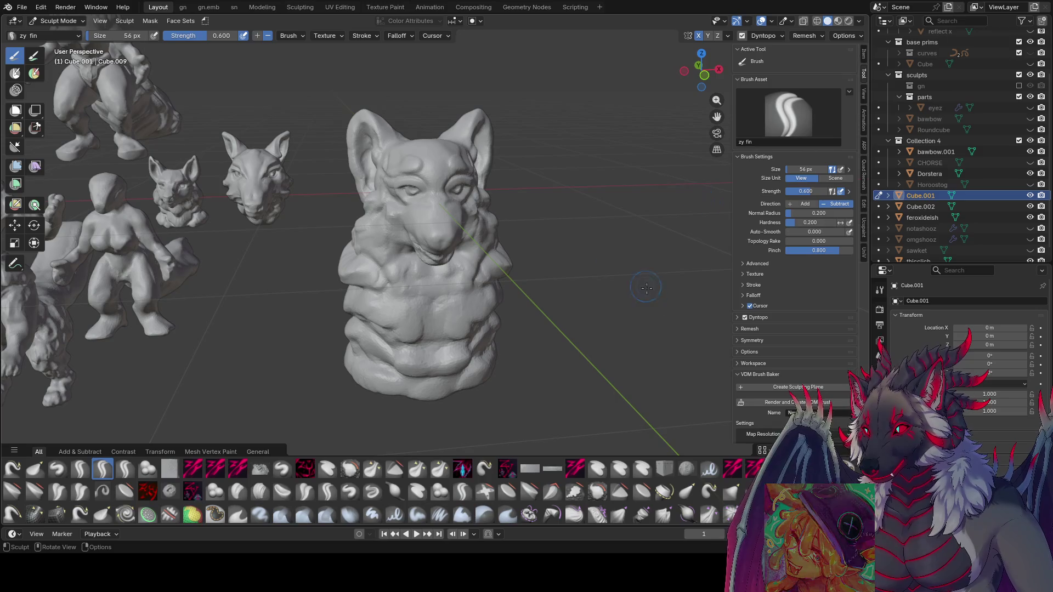
pyautogui.moveTo(659, 312); pyautogui.dragTo(444, 296, button='middle')
pyautogui.press('f')
pyautogui.click(576, 285)
pyautogui.press('f')
pyautogui.click(453, 290)
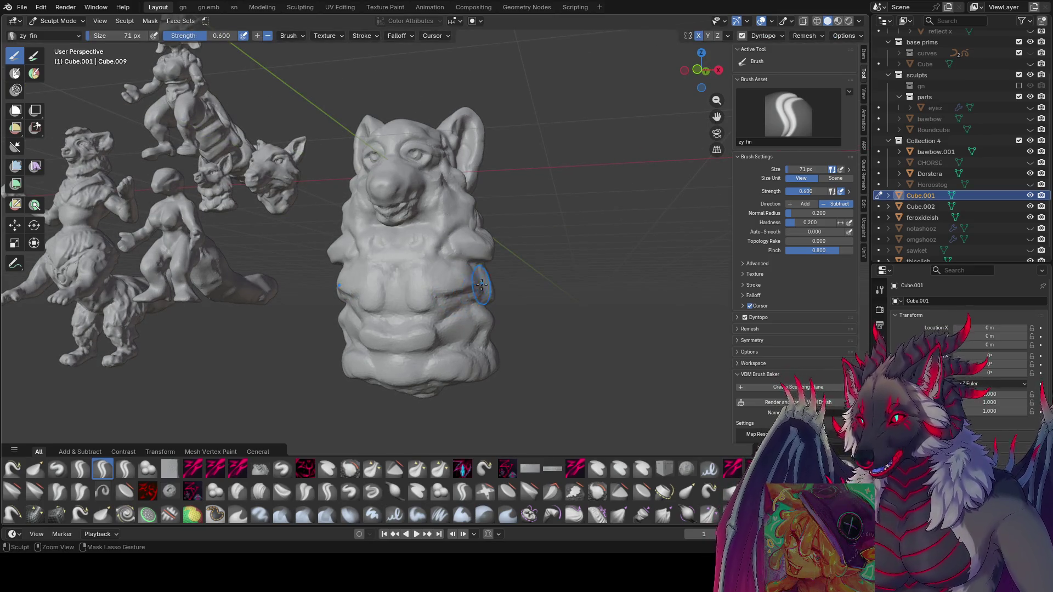
pyautogui.press('f')
pyautogui.click(467, 288)
# - Keep adding fin strand detail to the chest at 59–76 px brush sizes, saving midway
pyautogui.moveTo(466, 288)
pyautogui.mouseDown(button='middle')
pyautogui.moveTo(406, 299)
pyautogui.moveTo(434, 301)
pyautogui.moveTo(412, 305)
pyautogui.mouseUp(button='middle')
pyautogui.hotkey('ctrl', 's')
pyautogui.press('f')
pyautogui.click(433, 296)
pyautogui.press('f')
pyautogui.click(403, 305)
pyautogui.moveTo(394, 254)
pyautogui.mouseDown(button='middle')
pyautogui.moveTo(439, 281)
pyautogui.moveTo(433, 291)
pyautogui.moveTo(352, 305)
pyautogui.moveTo(438, 297)
pyautogui.mouseUp(button='middle')
pyautogui.press('f')
pyautogui.click(433, 278)
# - Save inspire me.blend and select the Zy haircable brush at 1.000 strength
pyautogui.hotkey('ctrl', 's')
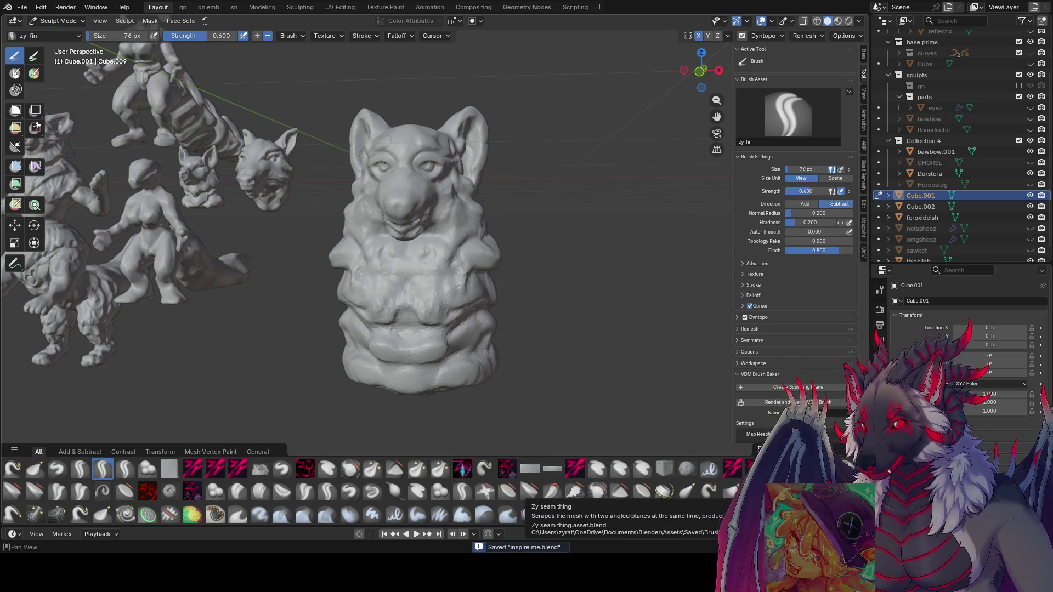
pyautogui.click(192, 491)
pyautogui.moveTo(423, 336); pyautogui.dragTo(359, 298, button='middle')
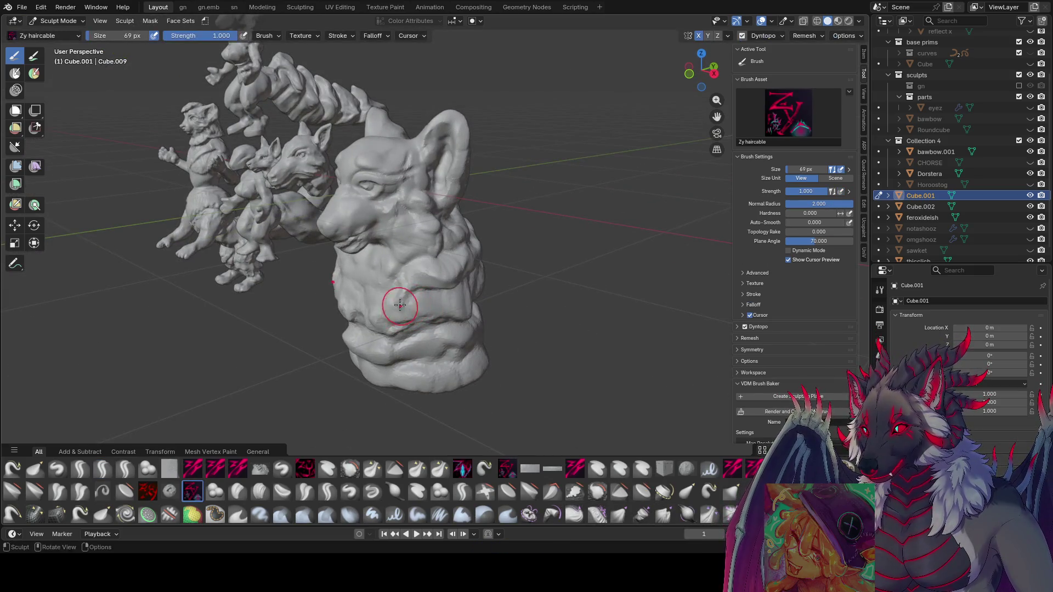
# - Resize the Zy haircable brush to 104 px and look over the bust from front, side and back
pyautogui.moveTo(411, 320)
pyautogui.mouseDown(button='middle')
pyautogui.moveTo(472, 306)
pyautogui.moveTo(419, 301)
pyautogui.moveTo(428, 289)
pyautogui.moveTo(447, 294)
pyautogui.mouseUp(button='middle')
pyautogui.press('f')
pyautogui.click(407, 286)
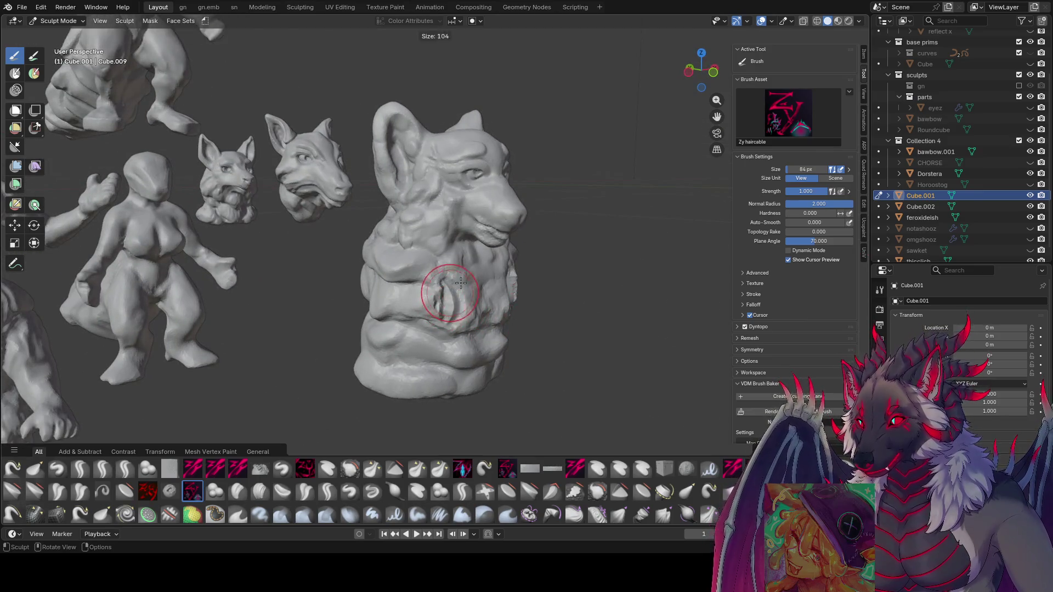
pyautogui.moveTo(413, 334)
pyautogui.mouseDown(button='middle')
pyautogui.moveTo(379, 291)
pyautogui.moveTo(396, 293)
pyautogui.mouseUp(button='middle')
pyautogui.hotkey('shift', 'space')
pyautogui.press('Escape')
pyautogui.moveTo(493, 252); pyautogui.dragTo(580, 234, button='middle')
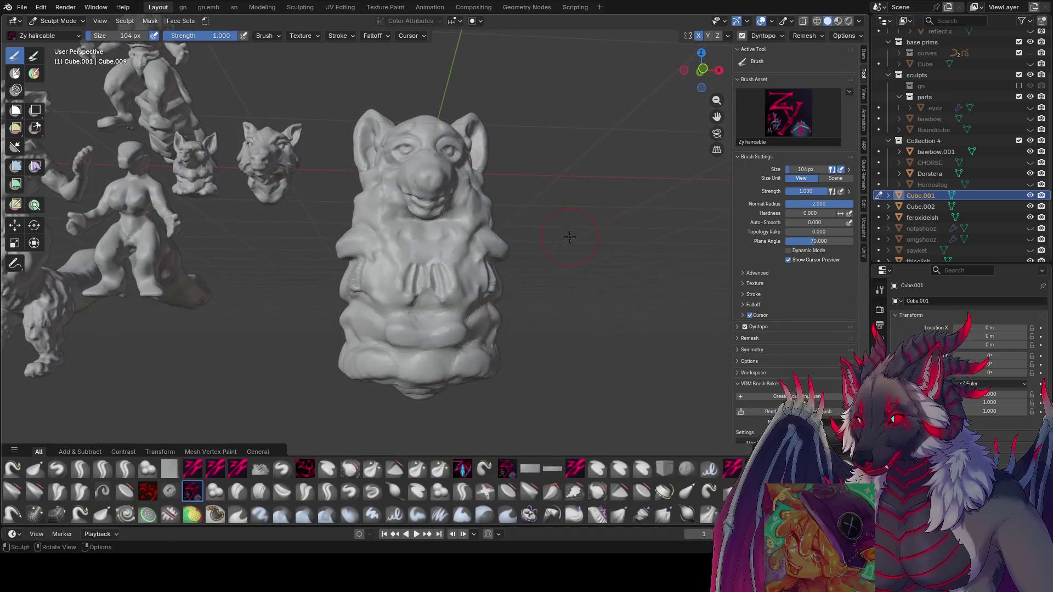
pyautogui.moveTo(517, 252); pyautogui.dragTo(410, 267, button='middle')
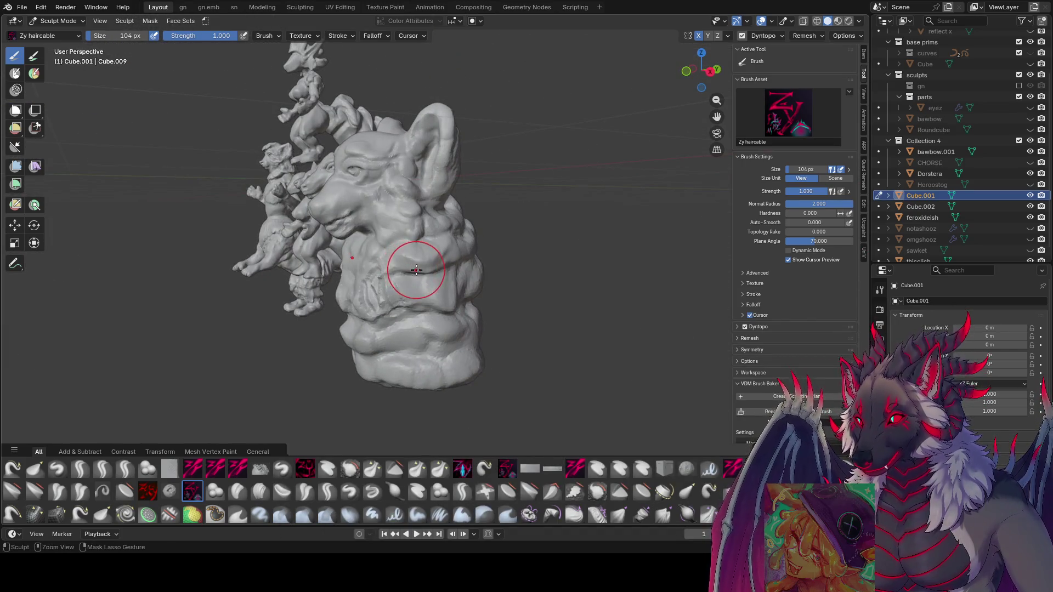
pyautogui.moveTo(432, 268)
pyautogui.mouseDown(button='middle')
pyautogui.moveTo(343, 291)
pyautogui.moveTo(331, 281)
pyautogui.mouseUp(button='middle')
pyautogui.moveTo(412, 273)
pyautogui.mouseDown(button='middle')
pyautogui.moveTo(408, 295)
pyautogui.moveTo(458, 241)
pyautogui.mouseUp(button='middle')
# - Grow the brush to 205 px, lay rope-like haircable strands down the bust, and save inspire me.blend
pyautogui.press(']')
pyautogui.press(']')
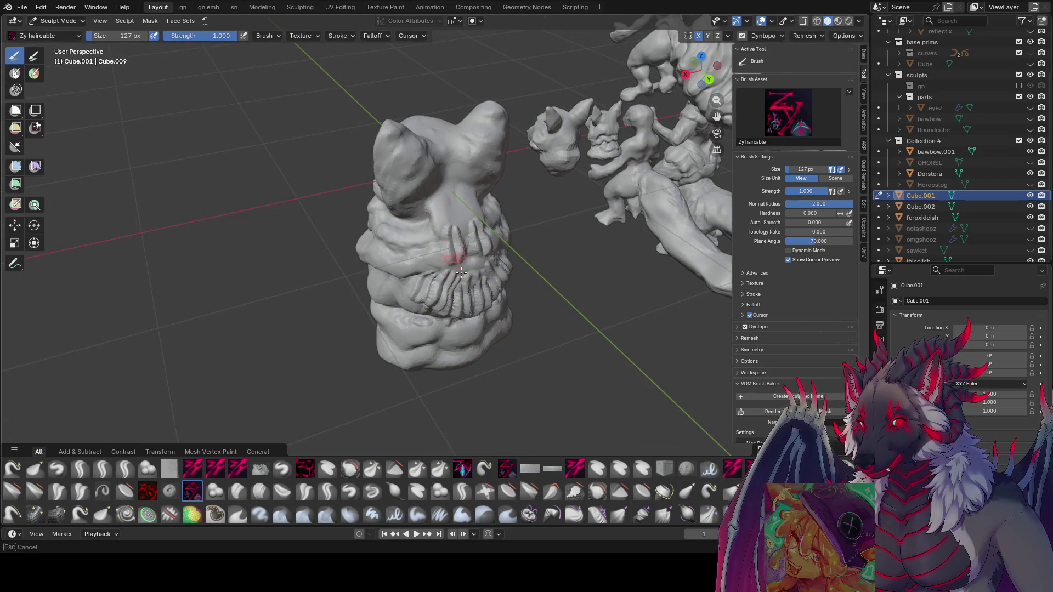
pyautogui.press(']')
pyautogui.press(']')
pyautogui.moveTo(435, 301)
pyautogui.mouseDown(button='middle')
pyautogui.moveTo(494, 235)
pyautogui.moveTo(459, 238)
pyautogui.moveTo(446, 287)
pyautogui.mouseUp(button='middle')
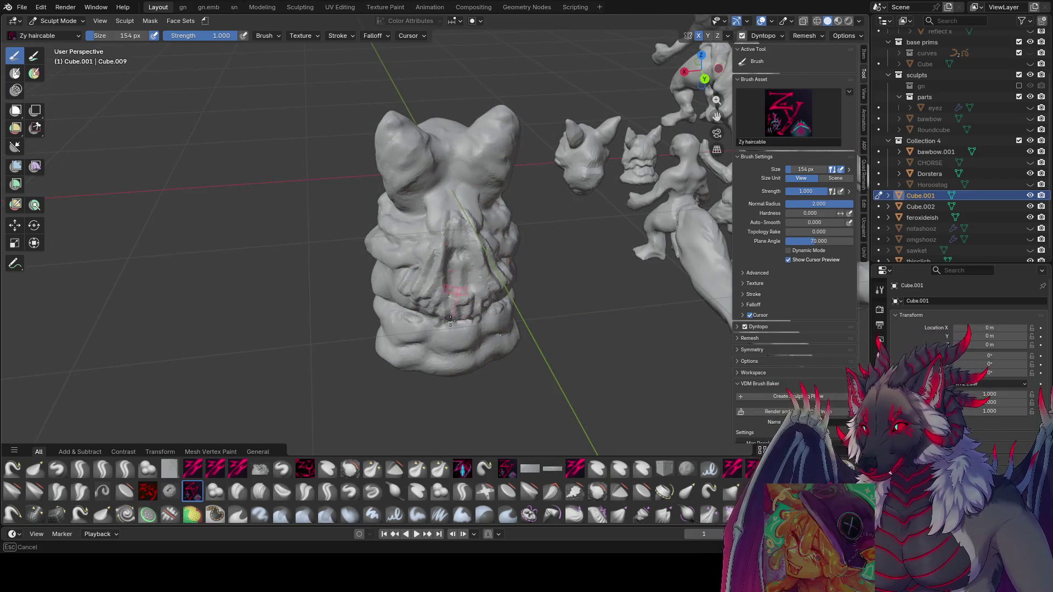
pyautogui.moveTo(454, 220); pyautogui.dragTo(443, 242, button='middle')
pyautogui.press(']')
pyautogui.press(']')
pyautogui.moveTo(432, 301); pyautogui.dragTo(545, 312, button='middle')
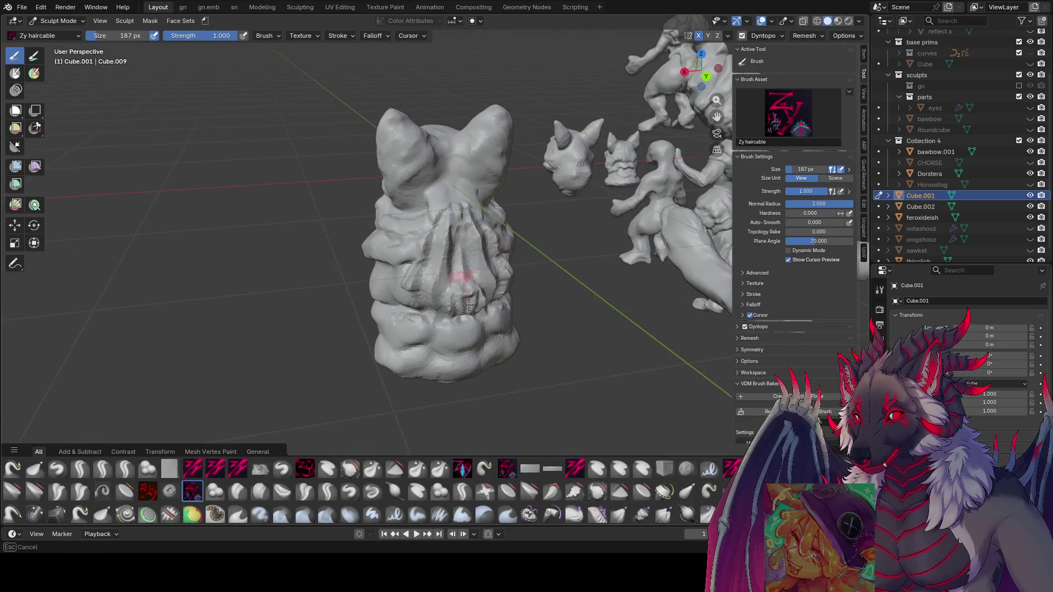
pyautogui.moveTo(467, 297); pyautogui.dragTo(520, 268, button='middle')
pyautogui.moveTo(449, 263)
pyautogui.mouseDown(button='middle')
pyautogui.moveTo(466, 258)
pyautogui.moveTo(448, 296)
pyautogui.moveTo(462, 307)
pyautogui.moveTo(467, 295)
pyautogui.moveTo(440, 285)
pyautogui.moveTo(430, 250)
pyautogui.mouseUp(button='middle')
pyautogui.press(']')
pyautogui.moveTo(414, 374); pyautogui.dragTo(583, 300, button='middle')
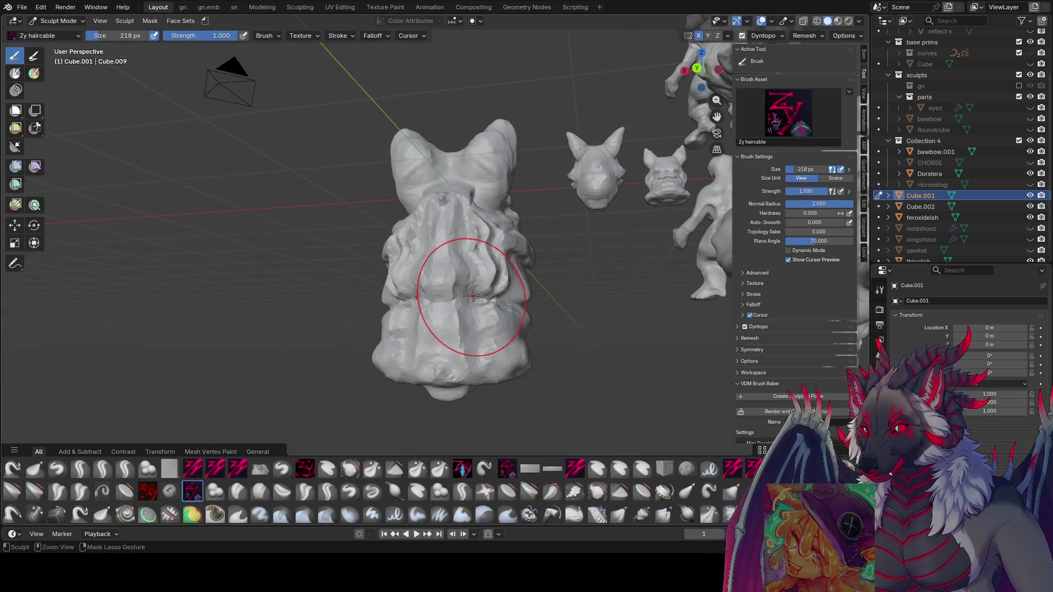
pyautogui.moveTo(481, 307); pyautogui.dragTo(513, 323, button='middle')
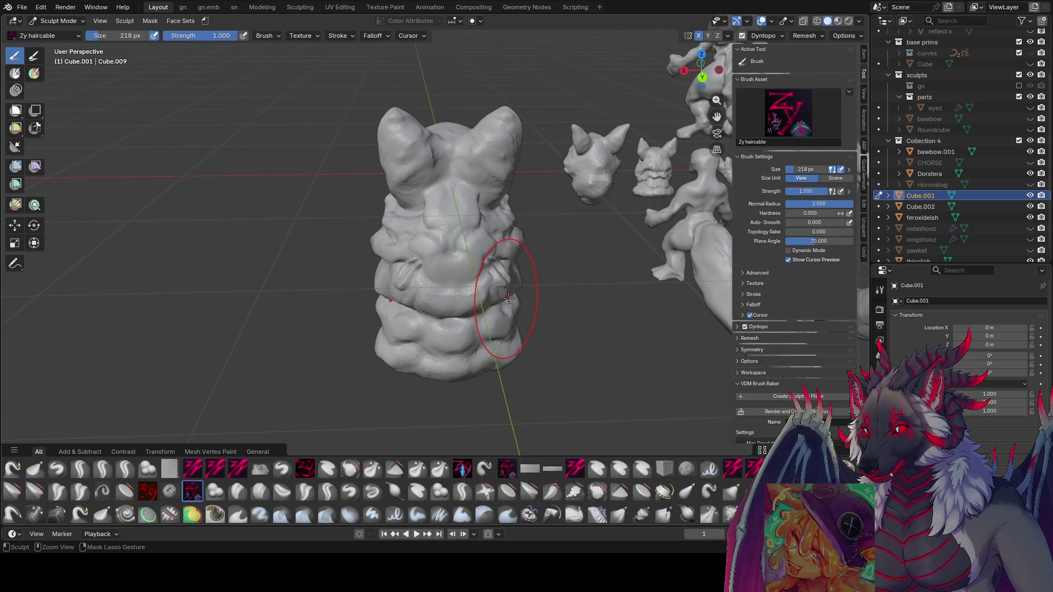
pyautogui.moveTo(510, 298)
pyautogui.mouseDown(button='middle')
pyautogui.moveTo(500, 326)
pyautogui.moveTo(493, 315)
pyautogui.moveTo(530, 315)
pyautogui.mouseUp(button='middle')
pyautogui.hotkey('ctrl', 's')
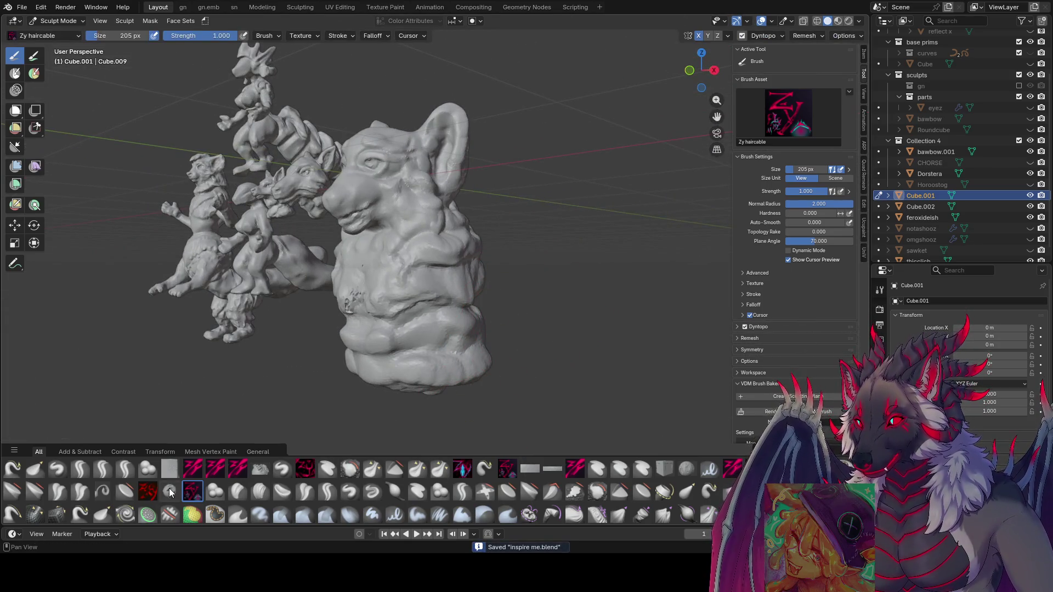
# - Select the zyTrim brush and set its size to 37 px
pyautogui.click(147, 491)
pyautogui.moveTo(387, 388)
pyautogui.mouseDown(button='middle')
pyautogui.moveTo(439, 329)
pyautogui.moveTo(417, 307)
pyautogui.moveTo(479, 266)
pyautogui.moveTo(376, 283)
pyautogui.moveTo(466, 238)
pyautogui.mouseUp(button='middle')
pyautogui.click(418, 274)
pyautogui.press('f')
pyautogui.click(452, 247)
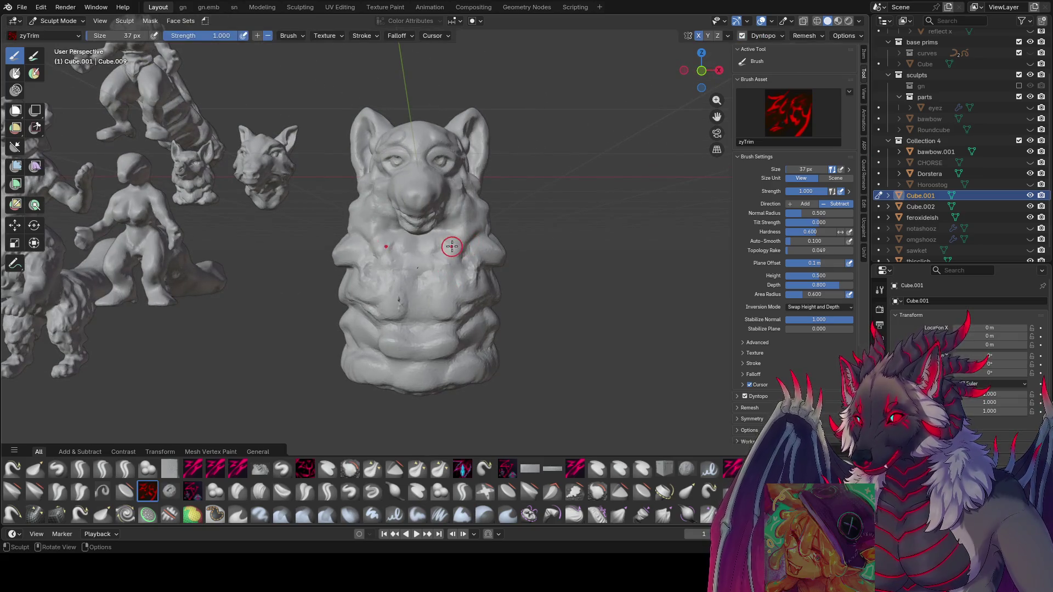
pyautogui.moveTo(422, 311)
pyautogui.mouseDown(button='middle')
pyautogui.moveTo(356, 307)
pyautogui.moveTo(438, 258)
pyautogui.moveTo(417, 263)
pyautogui.moveTo(433, 258)
pyautogui.moveTo(424, 259)
pyautogui.moveTo(417, 271)
pyautogui.moveTo(437, 282)
pyautogui.moveTo(476, 282)
pyautogui.mouseUp(button='middle')
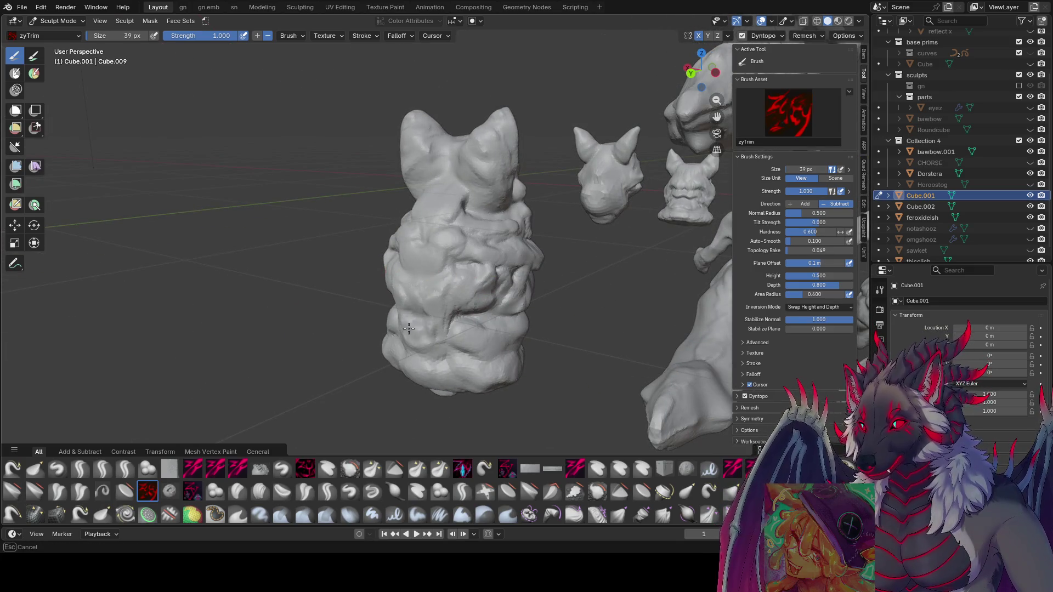
pyautogui.moveTo(491, 328)
pyautogui.mouseDown(button='middle')
pyautogui.moveTo(527, 295)
pyautogui.moveTo(501, 284)
pyautogui.moveTo(503, 295)
pyautogui.moveTo(450, 297)
pyautogui.mouseUp(button='middle')
# - Enlarge the trim brush to 63 px, flatten the lower front of the chest, and save
pyautogui.press('f')
pyautogui.click(525, 298)
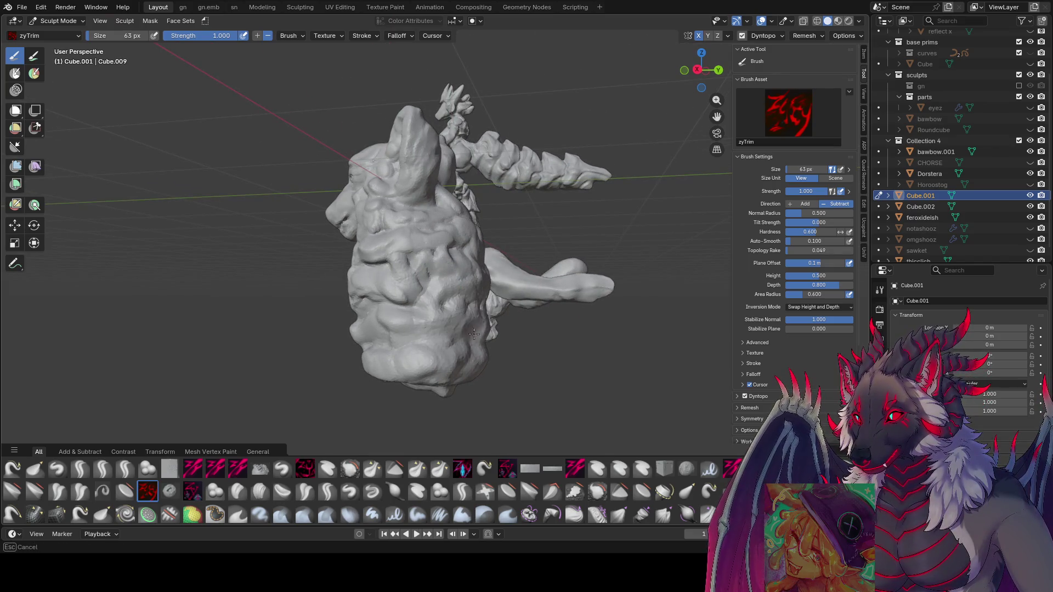
pyautogui.moveTo(467, 342)
pyautogui.mouseDown(button='middle')
pyautogui.moveTo(429, 348)
pyautogui.moveTo(450, 319)
pyautogui.mouseUp(button='middle')
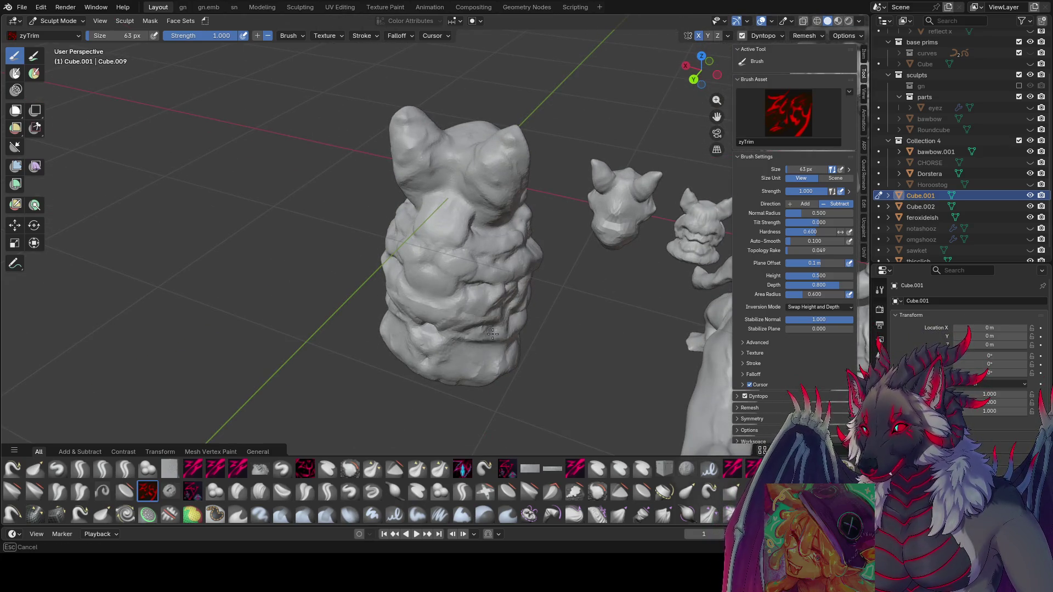
pyautogui.moveTo(451, 319)
pyautogui.mouseDown()
pyautogui.moveTo(400, 264)
pyautogui.moveTo(482, 363)
pyautogui.moveTo(509, 351)
pyautogui.mouseUp()
pyautogui.moveTo(510, 350)
pyautogui.mouseDown(button='middle')
pyautogui.moveTo(611, 279)
pyautogui.moveTo(470, 294)
pyautogui.moveTo(477, 242)
pyautogui.moveTo(505, 275)
pyautogui.moveTo(495, 282)
pyautogui.mouseUp(button='middle')
pyautogui.hotkey('ctrl', 's')
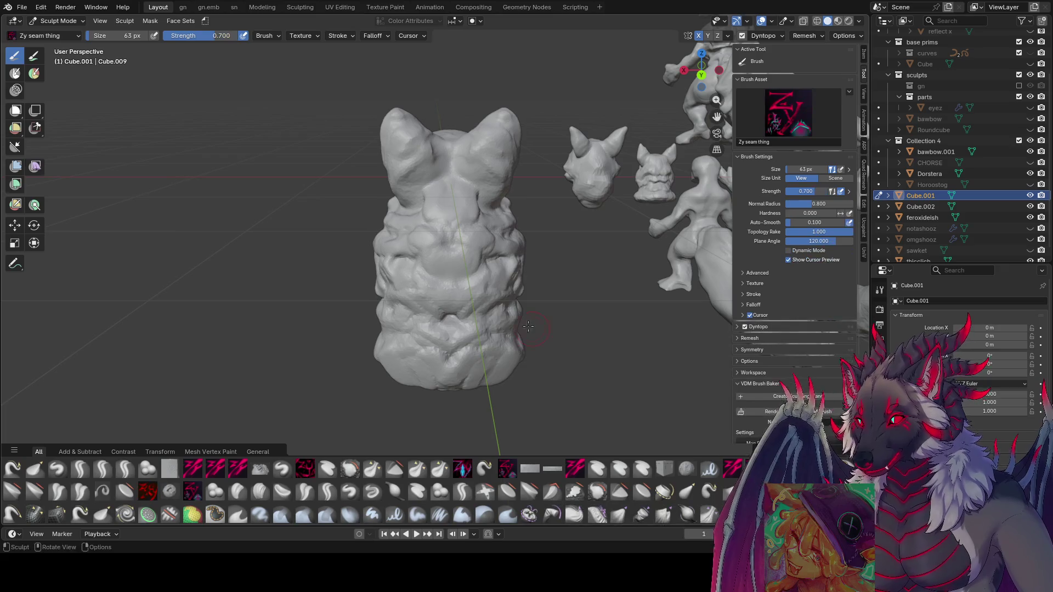
# - Switch to the Zy seam thing brush, size it to 72 px, and scatter small seam creases over the chest
pyautogui.moveTo(417, 235); pyautogui.dragTo(456, 240, button='middle')
pyautogui.moveTo(445, 345); pyautogui.dragTo(463, 364, button='middle')
pyautogui.press(']')
pyautogui.press(']')
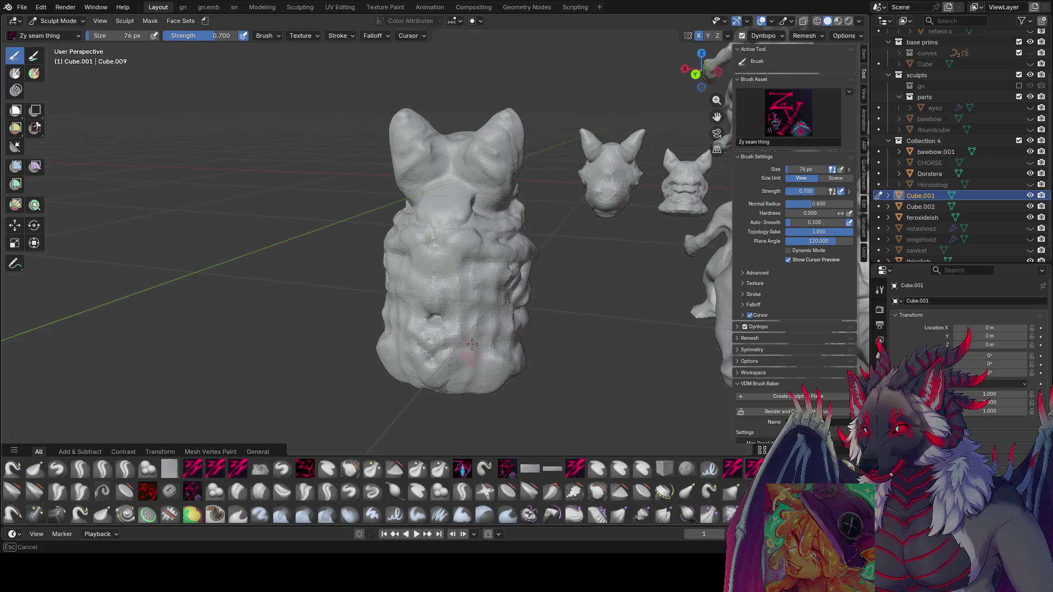
pyautogui.moveTo(444, 366); pyautogui.dragTo(466, 286, button='middle')
pyautogui.press(']')
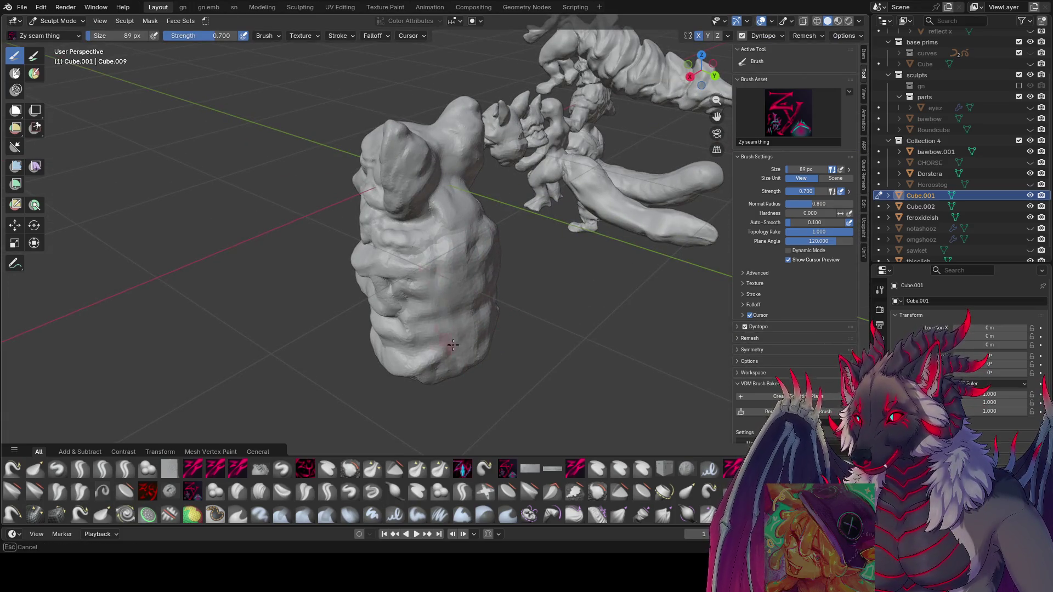
pyautogui.moveTo(409, 360)
pyautogui.mouseDown(button='middle')
pyautogui.moveTo(521, 312)
pyautogui.moveTo(738, 267)
pyautogui.moveTo(632, 264)
pyautogui.moveTo(528, 236)
pyautogui.moveTo(483, 268)
pyautogui.mouseUp(button='middle')
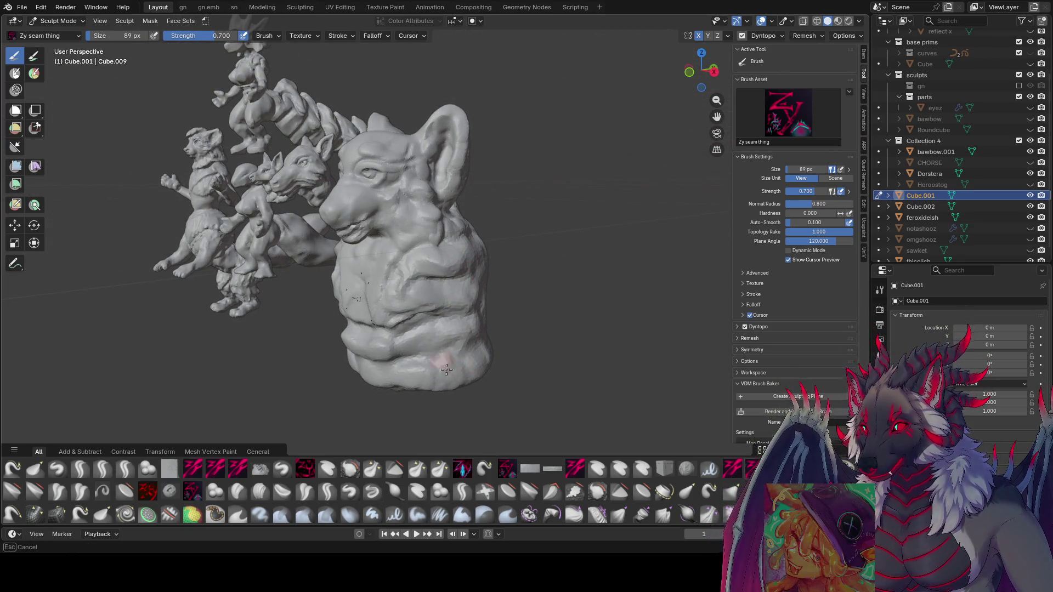
pyautogui.moveTo(445, 385)
pyautogui.mouseDown(button='middle')
pyautogui.moveTo(331, 334)
pyautogui.moveTo(368, 295)
pyautogui.moveTo(419, 305)
pyautogui.mouseUp(button='middle')
pyautogui.press('[')
pyautogui.press('[')
pyautogui.moveTo(384, 265)
pyautogui.mouseDown(button='middle')
pyautogui.moveTo(405, 277)
pyautogui.moveTo(389, 311)
pyautogui.moveTo(413, 289)
pyautogui.mouseUp(button='middle')
# - Cut fresh seam creases between the chest fur layers up close and save inspire me.blend
pyautogui.scroll(5, 394, 188)
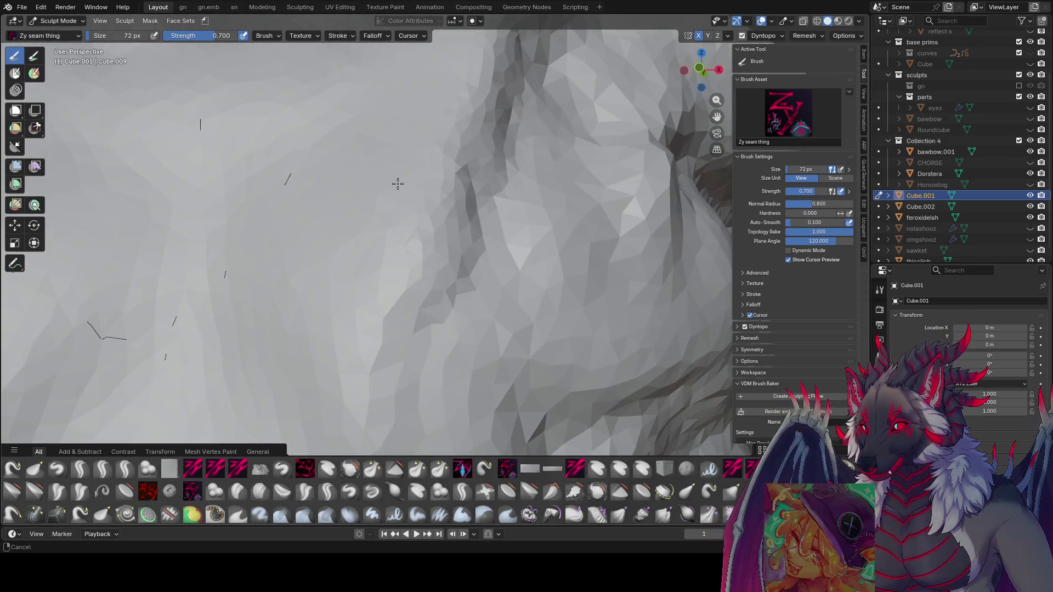
pyautogui.scroll(-3, 395, 184)
pyautogui.moveTo(416, 207)
pyautogui.mouseDown(button='middle')
pyautogui.moveTo(447, 187)
pyautogui.moveTo(460, 250)
pyautogui.mouseUp(button='middle')
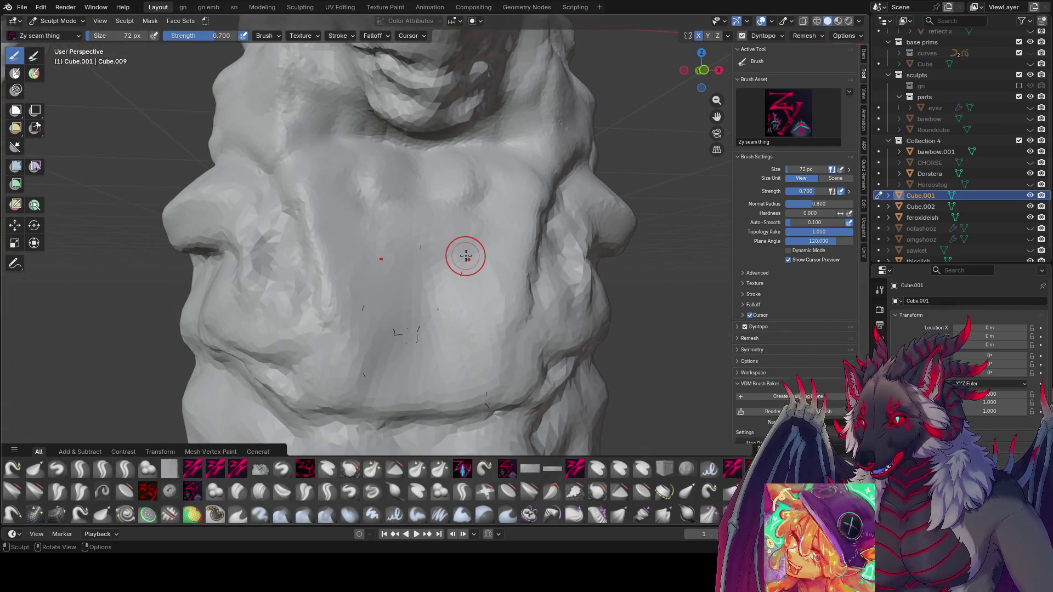
pyautogui.moveTo(439, 195)
pyautogui.mouseDown(button='middle')
pyautogui.moveTo(411, 155)
pyautogui.moveTo(316, 165)
pyautogui.moveTo(702, 333)
pyautogui.moveTo(720, 200)
pyautogui.moveTo(489, 225)
pyautogui.moveTo(559, 298)
pyautogui.moveTo(532, 299)
pyautogui.mouseUp(button='middle')
pyautogui.scroll(-8, 532, 299)
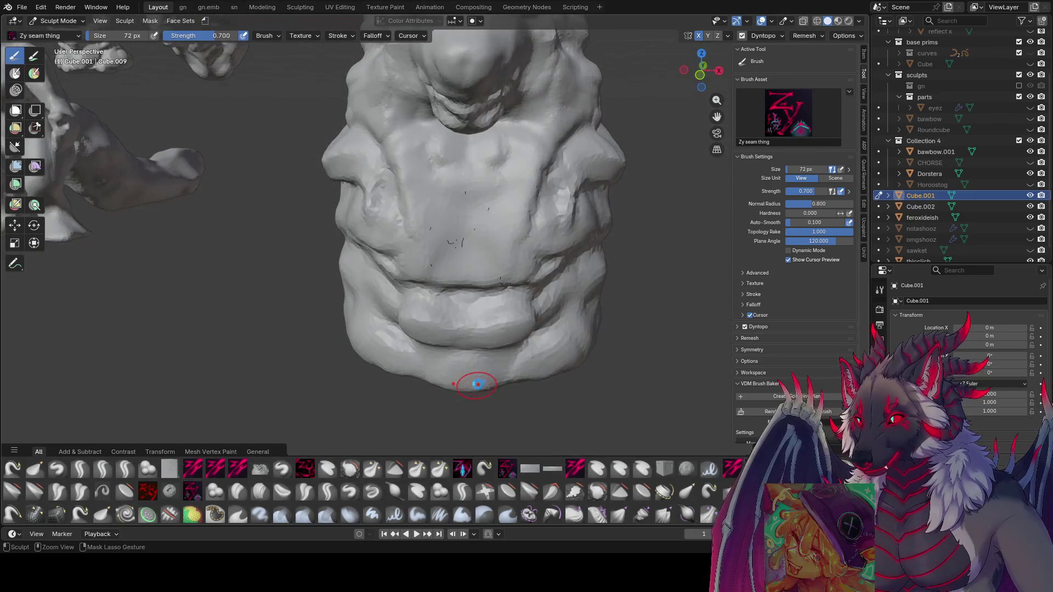
pyautogui.hotkey('ctrl', 's')
# - Zoom out to the whole bust and set the dynamic topology detail to 25%
pyautogui.moveTo(474, 381)
pyautogui.mouseDown(button='middle')
pyautogui.moveTo(537, 235)
pyautogui.moveTo(539, 298)
pyautogui.mouseUp(button='middle')
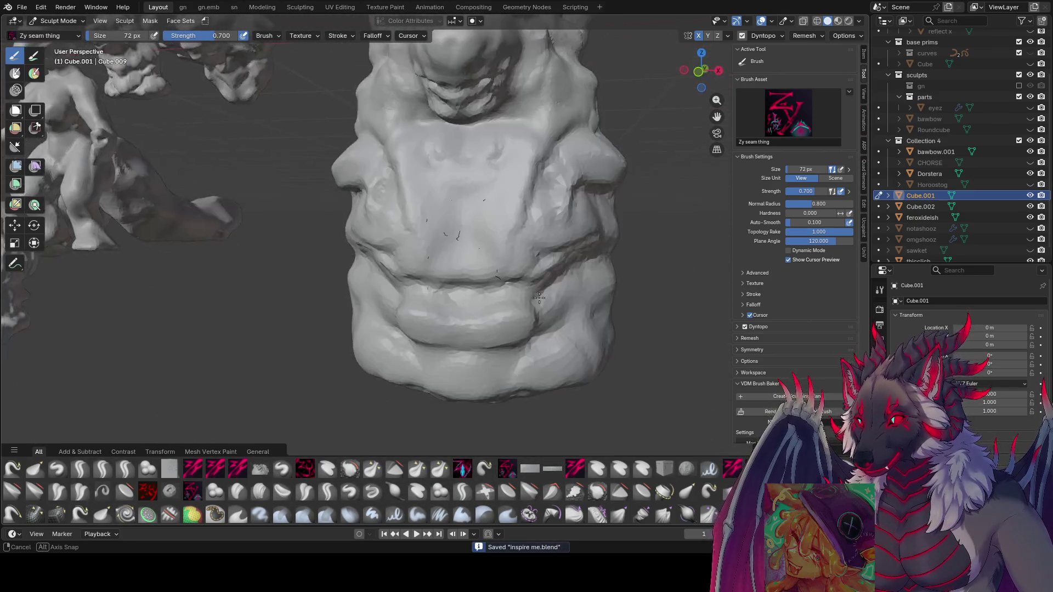
pyautogui.keyDown('ctrl'); pyautogui.moveTo(575, 230); pyautogui.dragTo(576, 304, button='middle'); pyautogui.keyUp('ctrl')
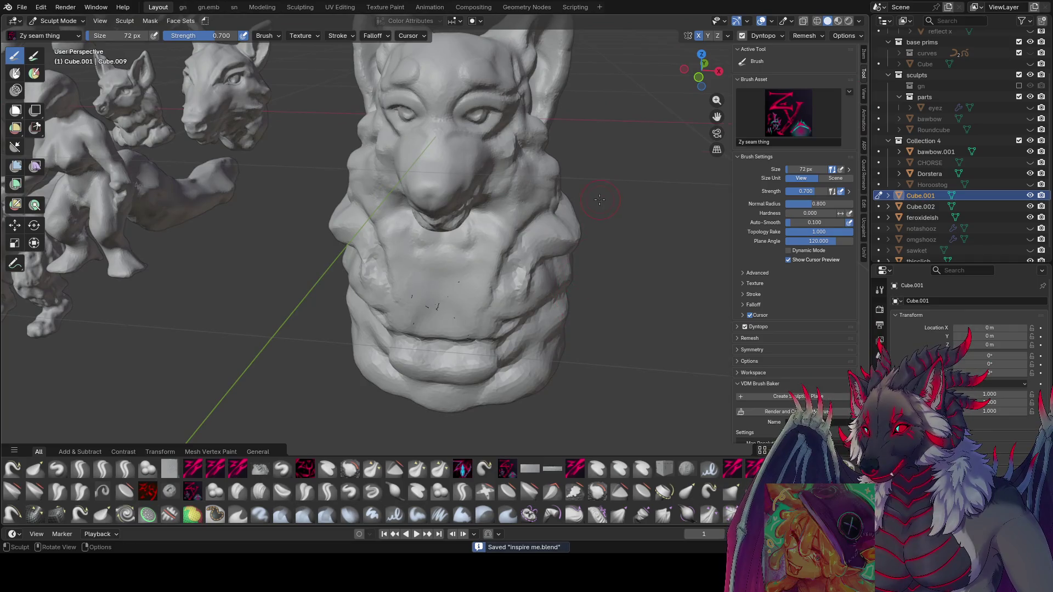
pyautogui.scroll(-3, 601, 200)
pyautogui.press('r')
pyautogui.click(592, 223)
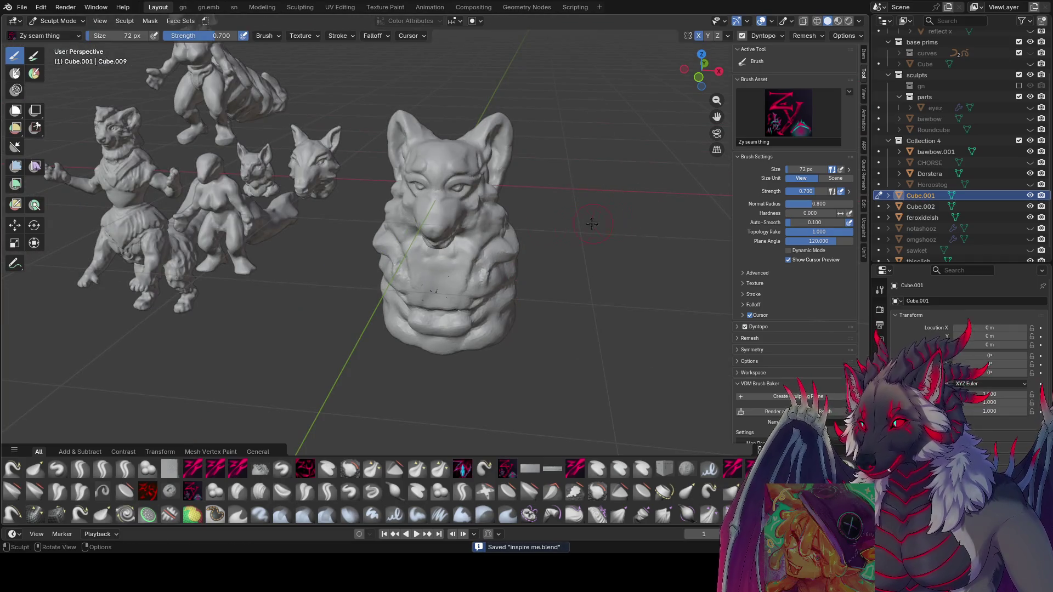
# - Disable Dyntopo, voxel-remesh the bust at 0.0124 m, then re-enable dynamic topology
pyautogui.click(742, 35)
pyautogui.press('r')
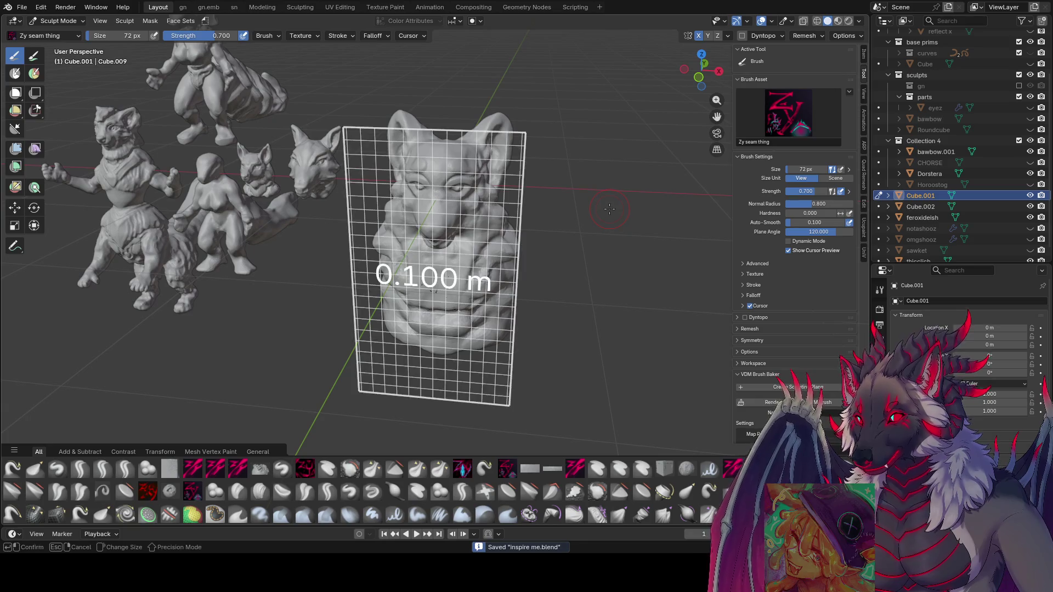
pyautogui.click(697, 185)
pyautogui.moveTo(510, 234)
pyautogui.mouseDown(button='middle')
pyautogui.moveTo(455, 249)
pyautogui.moveTo(507, 264)
pyautogui.moveTo(795, 41)
pyautogui.mouseUp(button='middle')
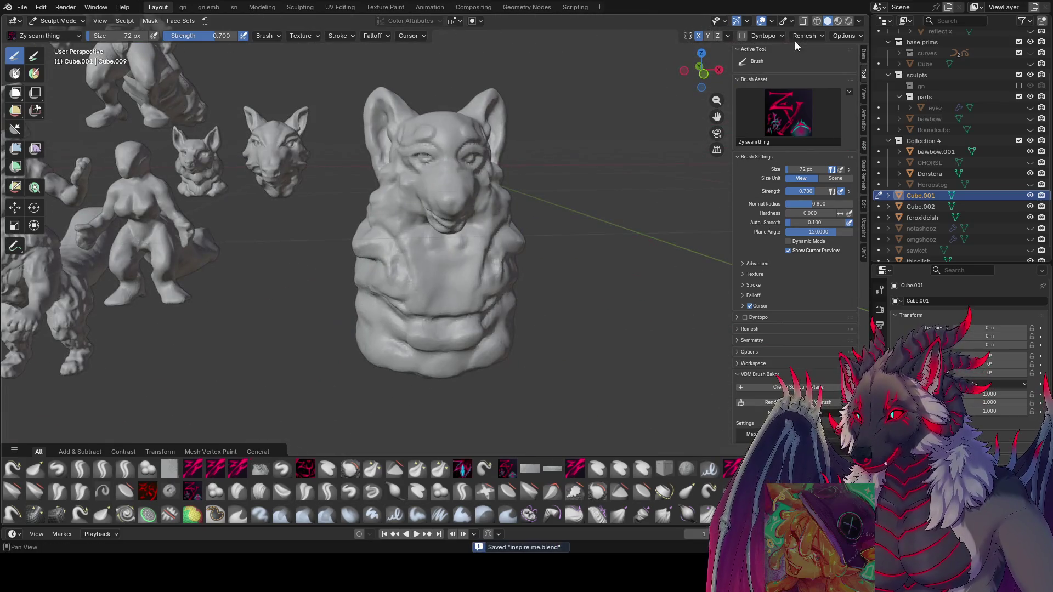
pyautogui.click(749, 37)
pyautogui.click(500, 292)
pyautogui.moveTo(500, 292)
pyautogui.mouseDown(button='middle')
pyautogui.moveTo(520, 215)
pyautogui.moveTo(486, 206)
pyautogui.moveTo(436, 253)
pyautogui.mouseUp(button='middle')
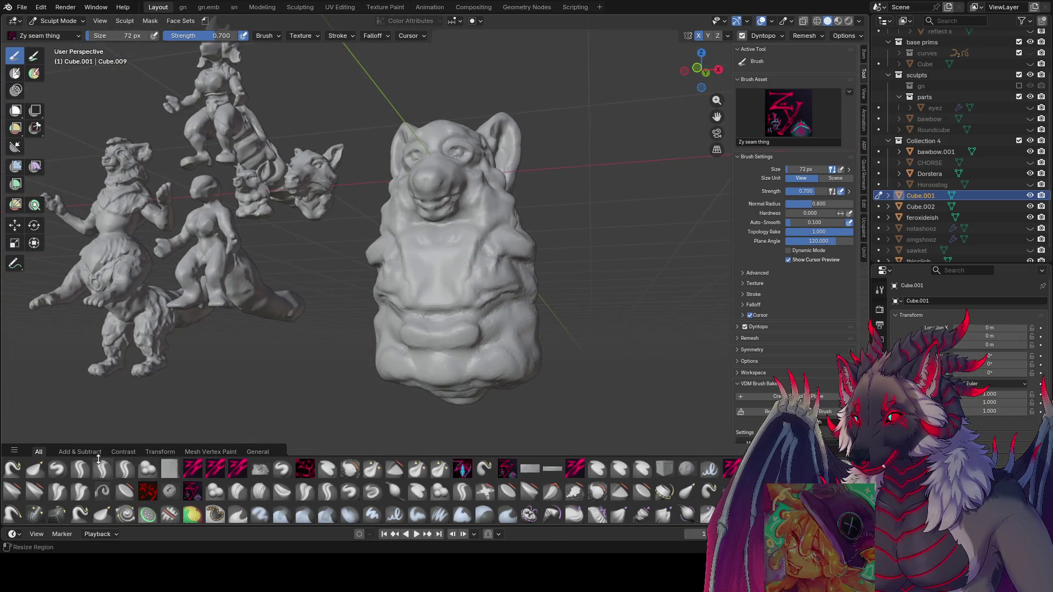
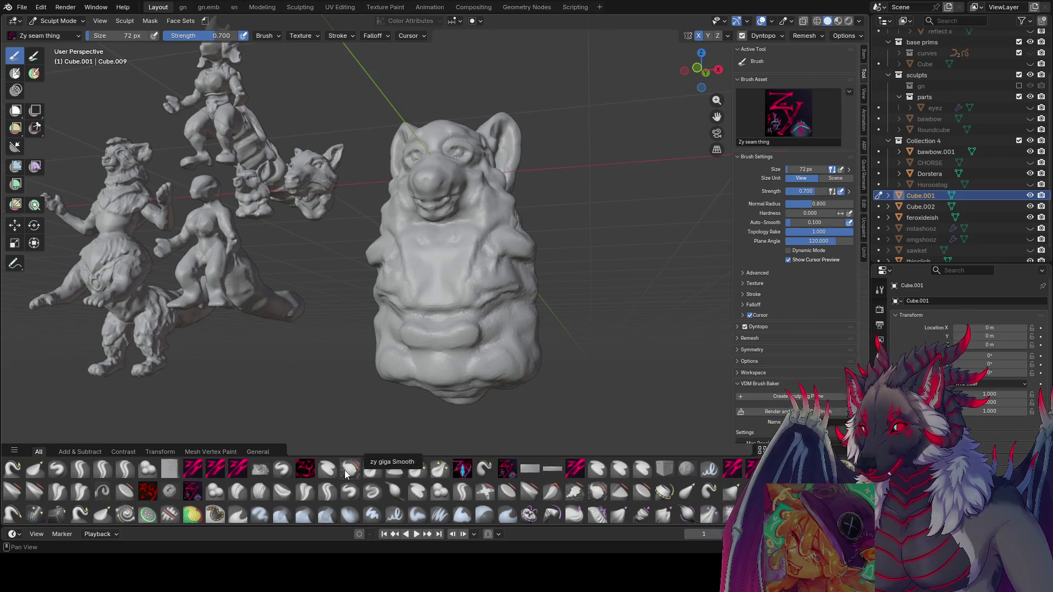
# - Carve vertical hair grooves down the body and near the top of the bust with Zy haircable
pyautogui.click(193, 491)
pyautogui.moveTo(483, 290)
pyautogui.mouseDown(button='middle')
pyautogui.moveTo(512, 299)
pyautogui.moveTo(482, 270)
pyautogui.moveTo(493, 220)
pyautogui.moveTo(470, 235)
pyautogui.mouseUp(button='middle')
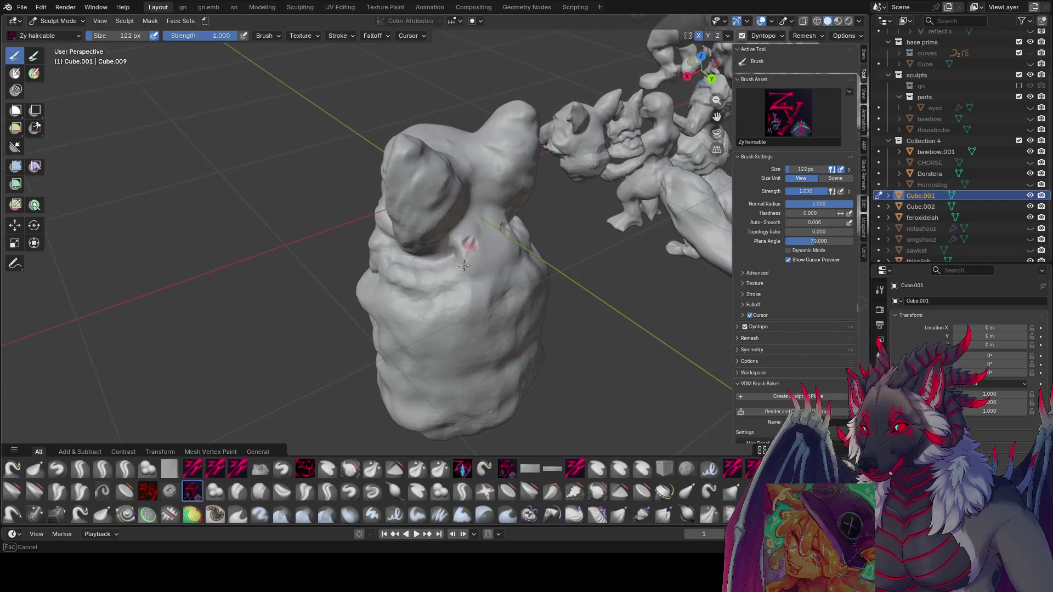
pyautogui.moveTo(470, 234); pyautogui.dragTo(482, 364)
pyautogui.moveTo(487, 254); pyautogui.dragTo(494, 422)
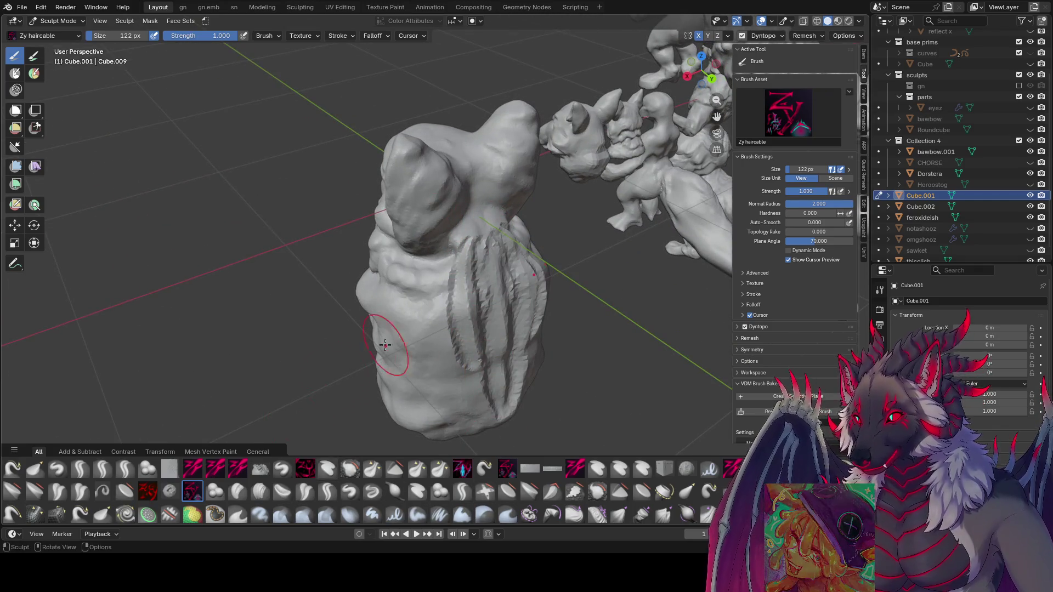
pyautogui.moveTo(388, 348); pyautogui.dragTo(435, 254, button='middle')
pyautogui.moveTo(375, 215)
pyautogui.mouseDown(button='middle')
pyautogui.moveTo(309, 343)
pyautogui.moveTo(428, 257)
pyautogui.mouseUp(button='middle')
pyautogui.moveTo(466, 208); pyautogui.dragTo(477, 235)
pyautogui.moveTo(477, 235); pyautogui.dragTo(453, 275, button='middle')
pyautogui.click(453, 274)
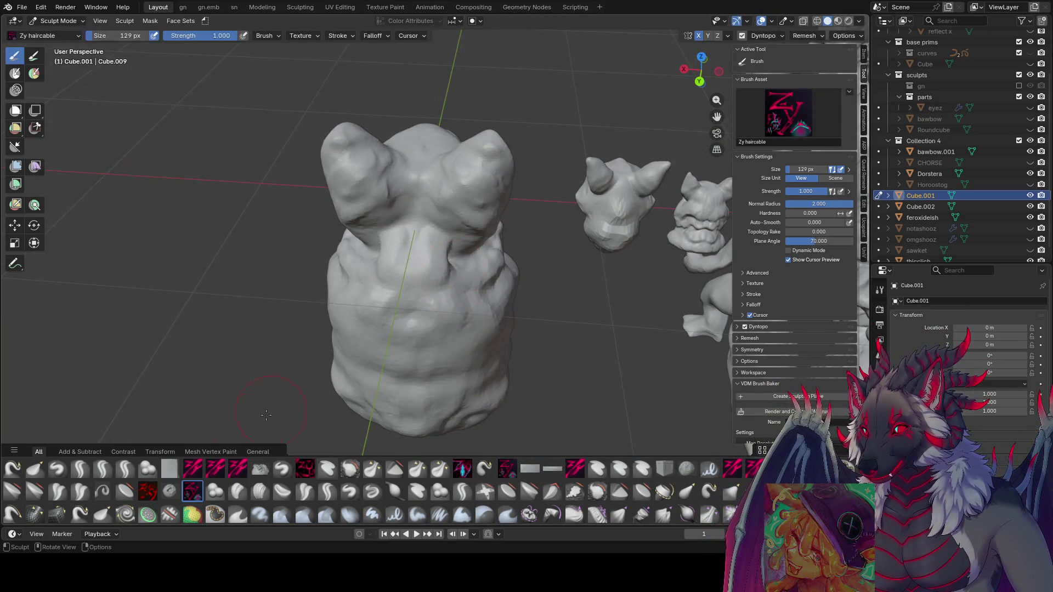
# - Switch to the zy cleave brushes and set the brush size to 86, then 72 and 66 px
pyautogui.click(192, 469)
pyautogui.moveTo(357, 285)
pyautogui.mouseDown(button='middle')
pyautogui.moveTo(410, 333)
pyautogui.moveTo(470, 320)
pyautogui.moveTo(400, 289)
pyautogui.moveTo(307, 351)
pyautogui.mouseUp(button='middle')
pyautogui.click(416, 329)
pyautogui.click(237, 468)
pyautogui.moveTo(264, 384); pyautogui.dragTo(329, 249, button='middle')
pyautogui.press('f')
pyautogui.click(347, 230)
pyautogui.press('f')
pyautogui.click(331, 222)
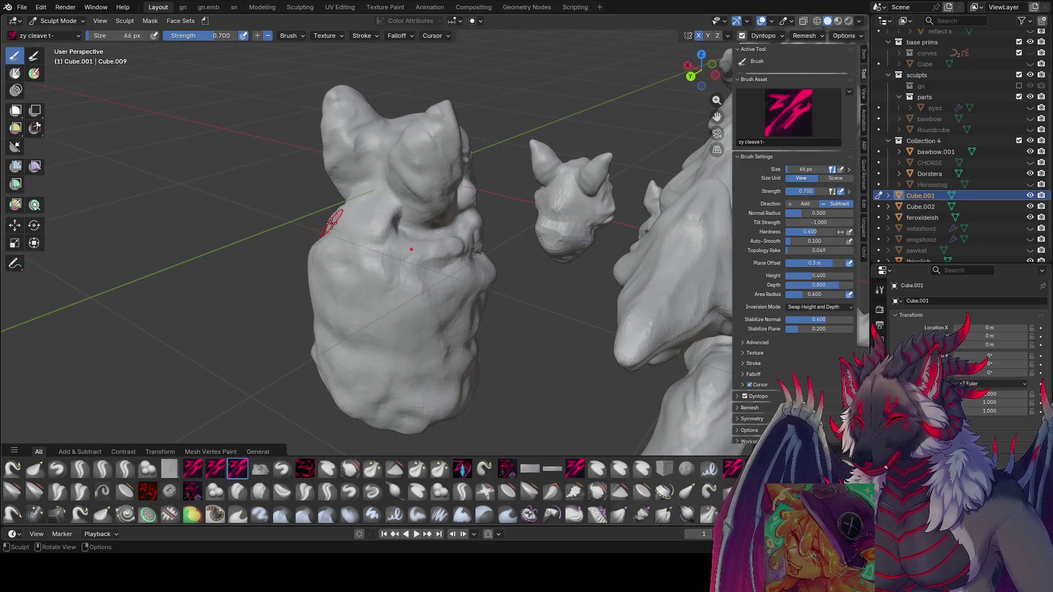
# - Orbit around the bust to inspect the head and body from front, side and back
pyautogui.moveTo(316, 313)
pyautogui.mouseDown(button='middle')
pyautogui.moveTo(418, 313)
pyautogui.moveTo(551, 261)
pyautogui.mouseUp(button='middle')
pyautogui.moveTo(507, 337)
pyautogui.mouseDown(button='middle')
pyautogui.moveTo(423, 308)
pyautogui.moveTo(428, 240)
pyautogui.moveTo(543, 231)
pyautogui.moveTo(546, 220)
pyautogui.moveTo(487, 282)
pyautogui.moveTo(507, 255)
pyautogui.moveTo(454, 244)
pyautogui.moveTo(517, 235)
pyautogui.moveTo(485, 268)
pyautogui.moveTo(481, 306)
pyautogui.moveTo(542, 283)
pyautogui.moveTo(475, 306)
pyautogui.moveTo(484, 266)
pyautogui.moveTo(525, 272)
pyautogui.mouseUp(button='middle')
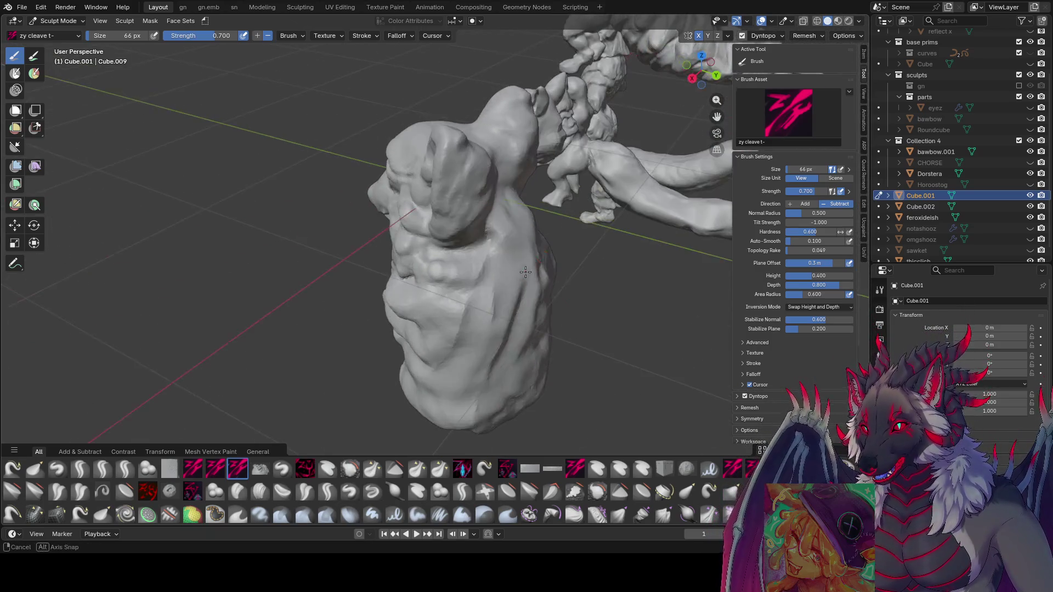
pyautogui.moveTo(510, 217); pyautogui.dragTo(542, 244, button='middle')
pyautogui.moveTo(550, 307); pyautogui.dragTo(445, 327, button='middle')
pyautogui.moveTo(509, 311)
pyautogui.mouseDown(button='middle')
pyautogui.moveTo(545, 351)
pyautogui.moveTo(443, 356)
pyautogui.moveTo(406, 324)
pyautogui.moveTo(465, 263)
pyautogui.mouseUp(button='middle')
pyautogui.moveTo(342, 305)
pyautogui.mouseDown(button='middle')
pyautogui.moveTo(557, 252)
pyautogui.moveTo(540, 242)
pyautogui.moveTo(488, 254)
pyautogui.moveTo(440, 319)
pyautogui.moveTo(369, 294)
pyautogui.moveTo(550, 298)
pyautogui.moveTo(522, 305)
pyautogui.mouseUp(button='middle')
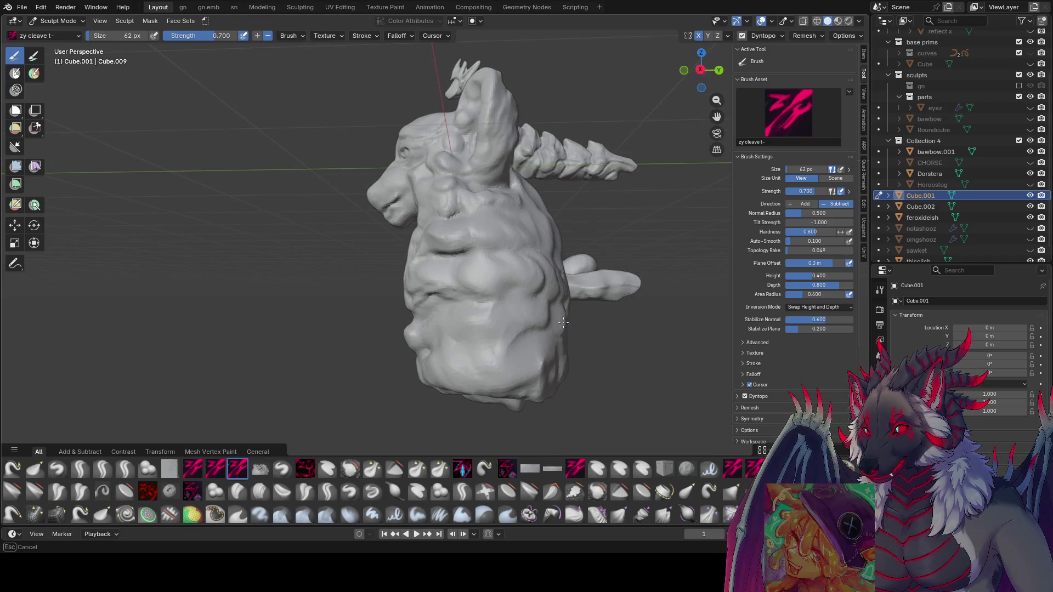
pyautogui.moveTo(432, 307)
pyautogui.mouseDown(button='middle')
pyautogui.moveTo(455, 315)
pyautogui.moveTo(433, 329)
pyautogui.moveTo(599, 340)
pyautogui.moveTo(378, 351)
pyautogui.moveTo(351, 340)
pyautogui.moveTo(376, 307)
pyautogui.mouseUp(button='middle')
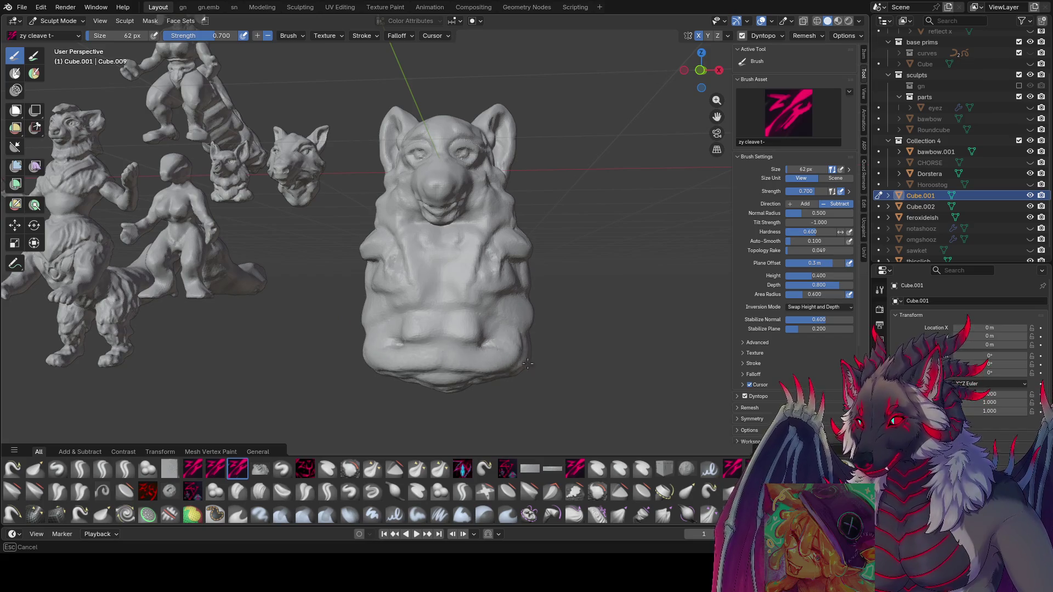
pyautogui.moveTo(482, 358); pyautogui.dragTo(490, 354, button='middle')
pyautogui.moveTo(552, 373)
pyautogui.mouseDown(button='middle')
pyautogui.moveTo(450, 356)
pyautogui.moveTo(484, 342)
pyautogui.moveTo(495, 361)
pyautogui.mouseUp(button='middle')
pyautogui.moveTo(417, 379); pyautogui.dragTo(444, 367, button='middle')
# - Save the file as inspire me.blend and review the bust from rear and front
pyautogui.hotkey('ctrl', 's')
pyautogui.moveTo(373, 406)
pyautogui.mouseDown(button='middle')
pyautogui.moveTo(506, 358)
pyautogui.moveTo(590, 359)
pyautogui.mouseUp(button='middle')
pyautogui.moveTo(473, 366); pyautogui.dragTo(324, 450, button='middle')
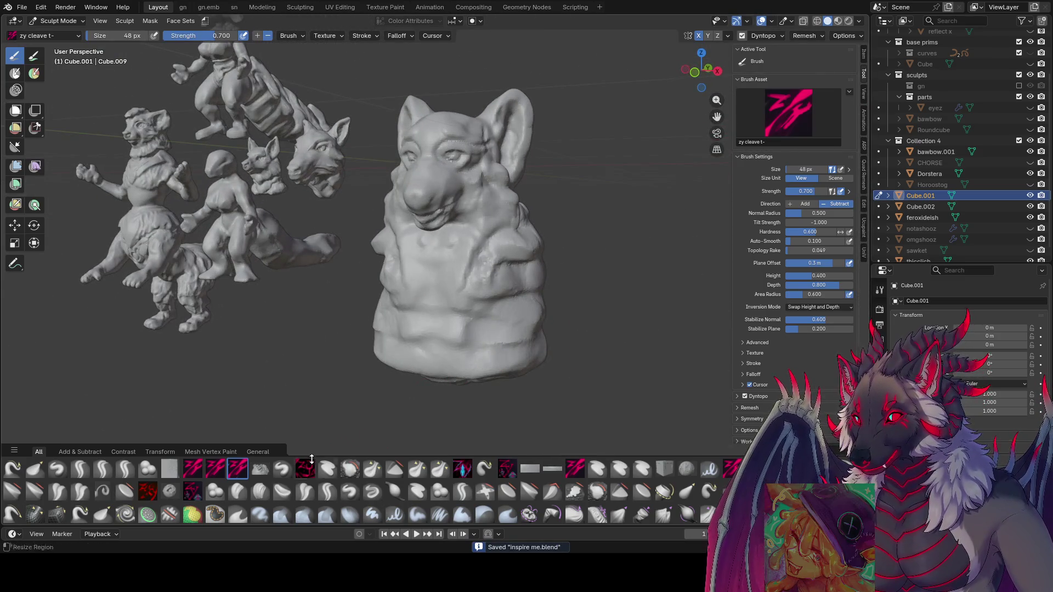
pyautogui.click(134, 470)
# - Resize the zy lid brush to 73, then 68 px, and add fur strokes on the bust's back
pyautogui.moveTo(482, 357)
pyautogui.mouseDown(button='middle')
pyautogui.moveTo(460, 351)
pyautogui.moveTo(534, 340)
pyautogui.mouseUp(button='middle')
pyautogui.moveTo(456, 335)
pyautogui.mouseDown(button='middle')
pyautogui.moveTo(458, 361)
pyautogui.moveTo(485, 332)
pyautogui.moveTo(509, 336)
pyautogui.moveTo(481, 338)
pyautogui.moveTo(520, 357)
pyautogui.mouseUp(button='middle')
pyautogui.moveTo(557, 370)
pyautogui.mouseDown(button='middle')
pyautogui.moveTo(348, 382)
pyautogui.moveTo(421, 393)
pyautogui.moveTo(419, 372)
pyautogui.moveTo(376, 376)
pyautogui.mouseUp(button='middle')
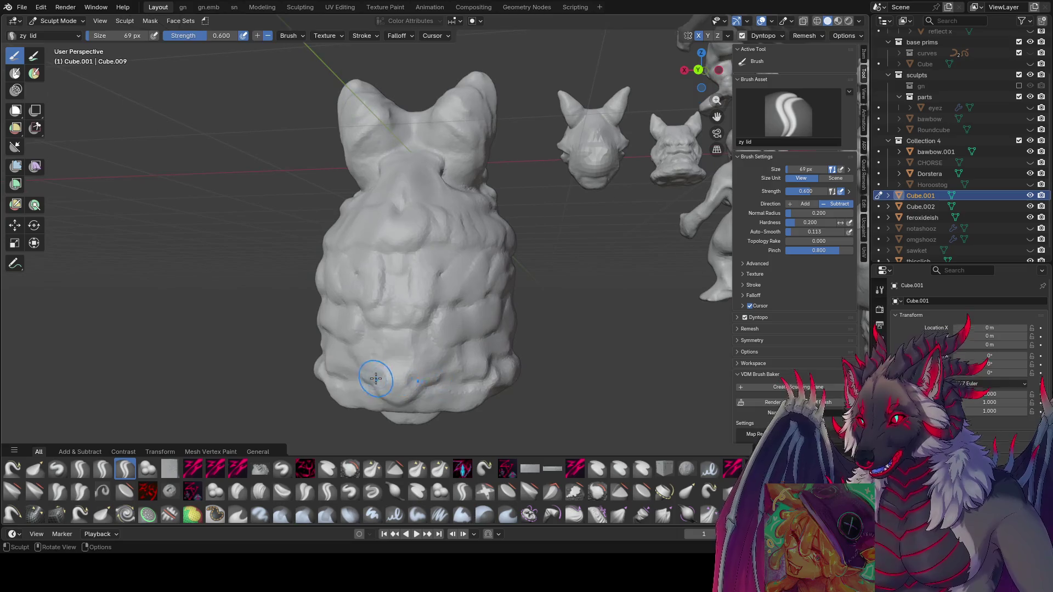
pyautogui.press('f')
pyautogui.click(341, 381)
pyautogui.moveTo(482, 384)
pyautogui.mouseDown(button='middle')
pyautogui.moveTo(480, 365)
pyautogui.moveTo(371, 373)
pyautogui.mouseUp(button='middle')
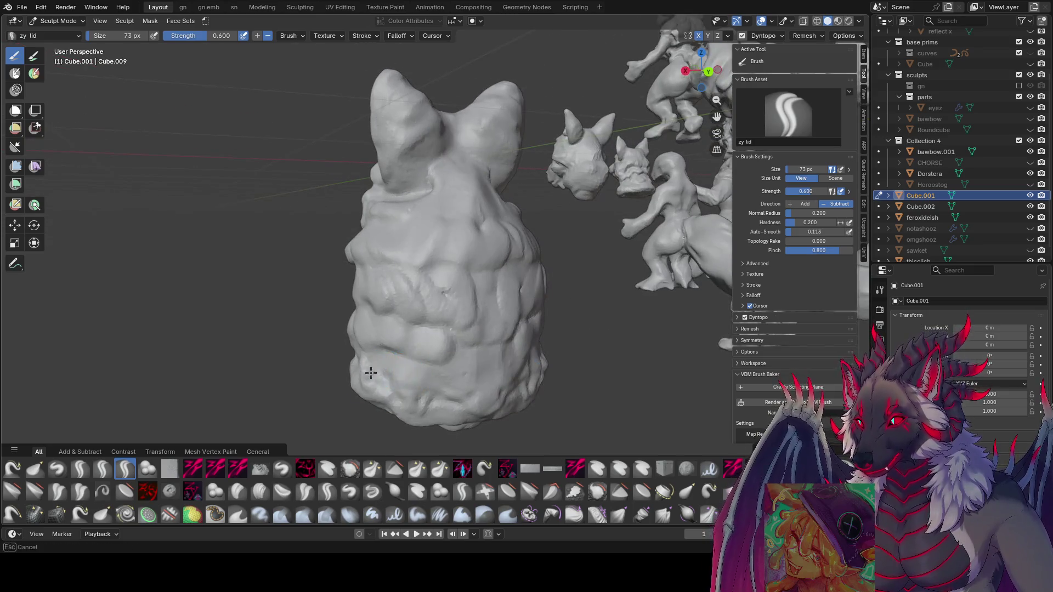
pyautogui.moveTo(464, 378)
pyautogui.mouseDown(button='middle')
pyautogui.moveTo(387, 352)
pyautogui.moveTo(371, 364)
pyautogui.mouseUp(button='middle')
pyautogui.press('f')
pyautogui.click(391, 345)
pyautogui.moveTo(371, 365); pyautogui.dragTo(348, 361)
# - Zoom out to check the scene from the front and right views, then save the file
pyautogui.moveTo(343, 392)
pyautogui.mouseDown(button='middle')
pyautogui.moveTo(348, 341)
pyautogui.moveTo(545, 353)
pyautogui.moveTo(528, 333)
pyautogui.moveTo(538, 312)
pyautogui.mouseUp(button='middle')
pyautogui.scroll(-5, 613, 261)
pyautogui.moveTo(543, 230); pyautogui.dragTo(359, 209, button='middle')
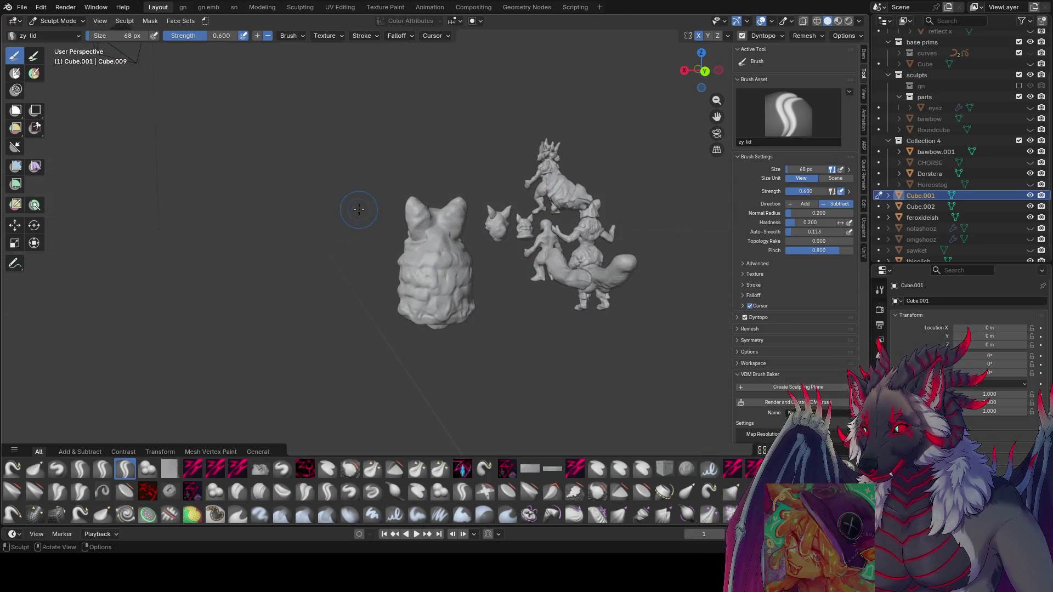
pyautogui.moveTo(459, 245); pyautogui.dragTo(440, 244, button='middle')
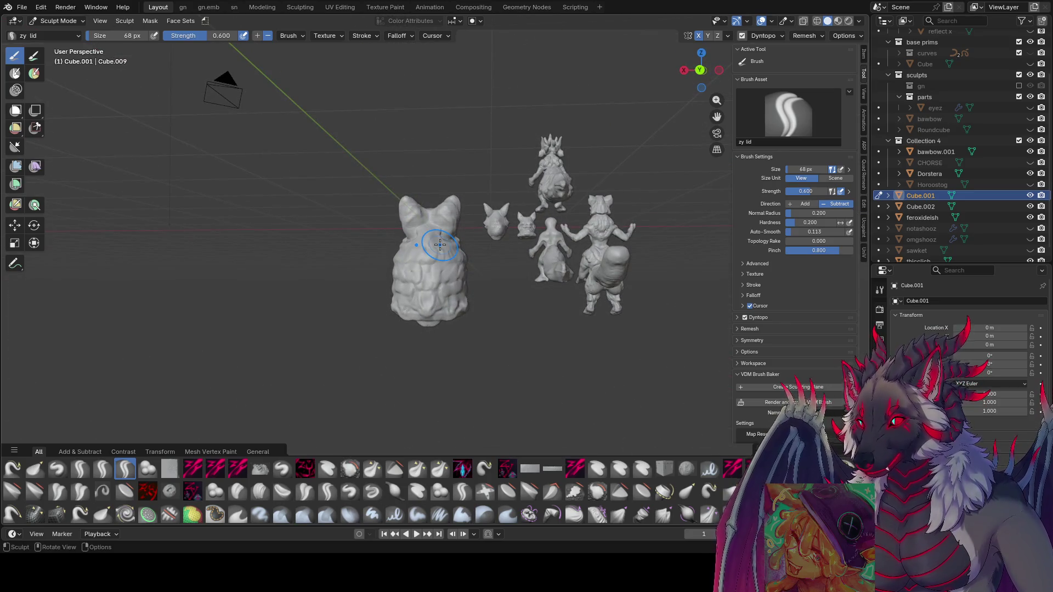
pyautogui.press('KP_1')
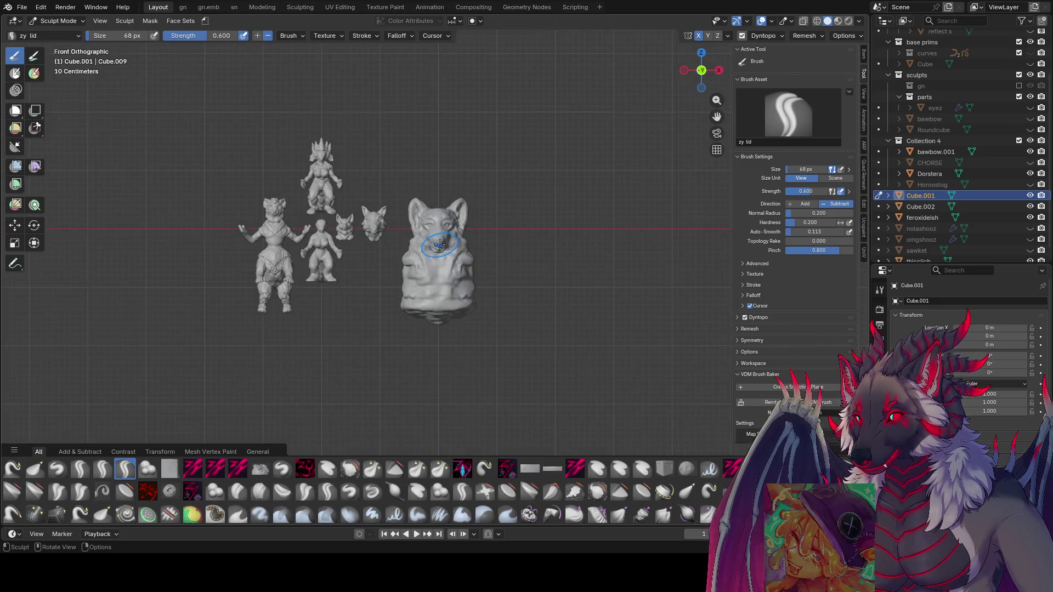
pyautogui.press('KP_3')
pyautogui.hotkey('ctrl', 's')
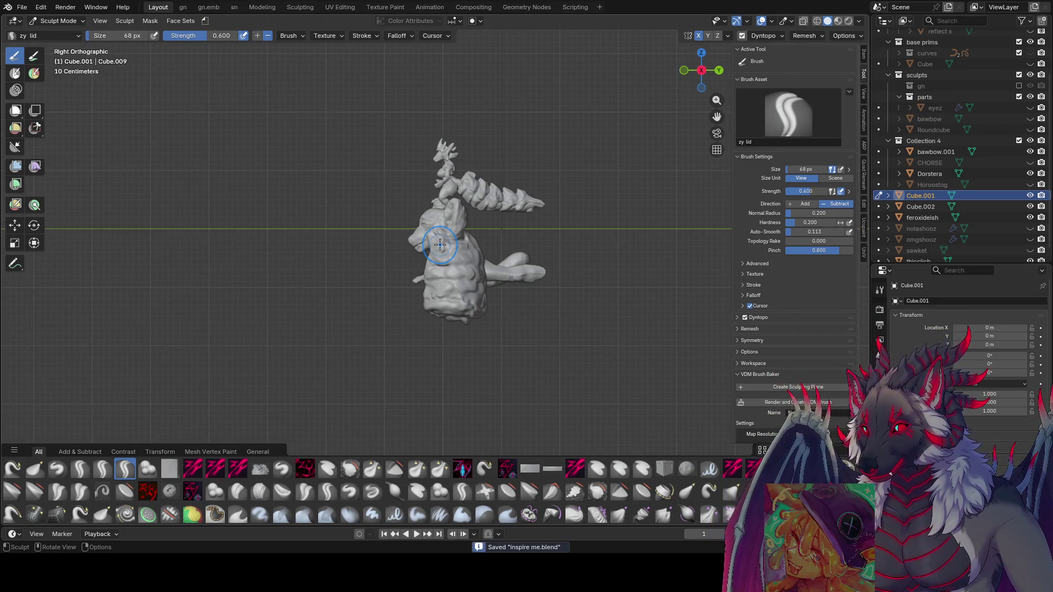
# - Enlarge the brush and pull the bust's lower sides outward with the Grab brush
pyautogui.moveTo(440, 245); pyautogui.dragTo(587, 263, button='middle')
pyautogui.scroll(5, 587, 263)
pyautogui.moveTo(521, 207); pyautogui.dragTo(534, 208, button='middle')
pyautogui.press('f')
pyautogui.click(542, 207)
pyautogui.press('g')
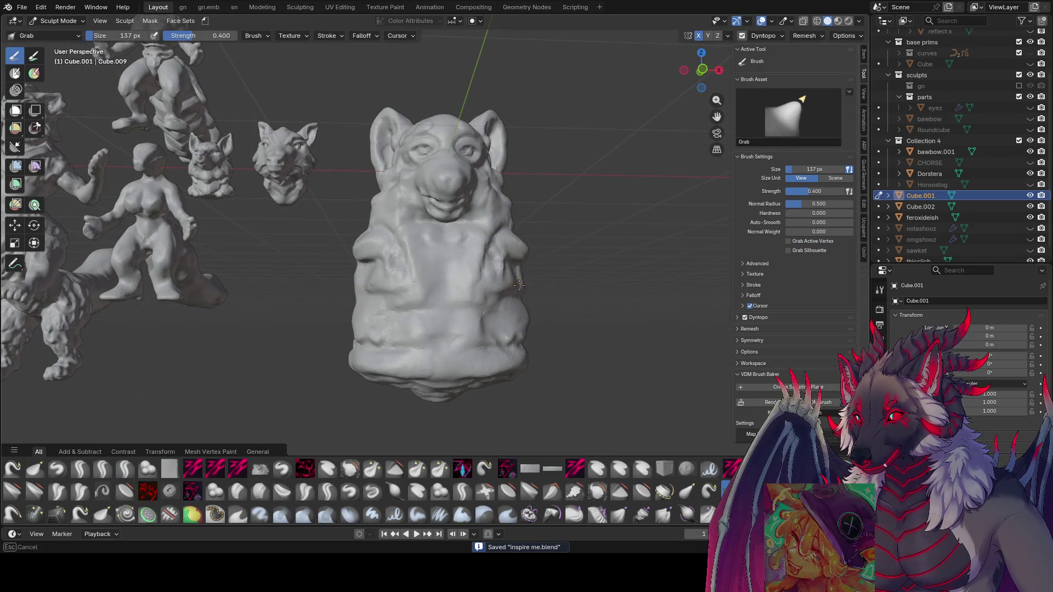
pyautogui.moveTo(536, 328)
pyautogui.mouseDown(button='middle')
pyautogui.moveTo(297, 253)
pyautogui.moveTo(461, 247)
pyautogui.mouseUp(button='middle')
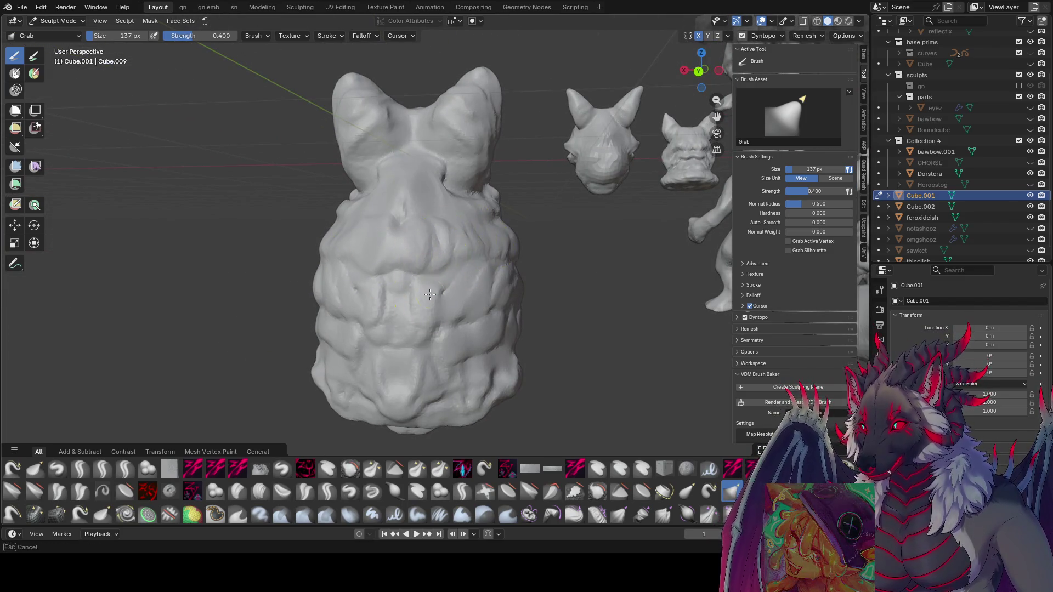
pyautogui.moveTo(481, 329)
pyautogui.mouseDown()
pyautogui.moveTo(465, 321)
pyautogui.moveTo(453, 365)
pyautogui.moveTo(419, 340)
pyautogui.moveTo(437, 387)
pyautogui.mouseUp()
pyautogui.moveTo(437, 388)
pyautogui.mouseDown(button='middle')
pyautogui.moveTo(621, 384)
pyautogui.moveTo(592, 242)
pyautogui.mouseUp(button='middle')
# - Resize the grab brush to 186, then 129 px, and save the file again
pyautogui.press('f')
pyautogui.click(532, 242)
pyautogui.moveTo(512, 263)
pyautogui.mouseDown(button='middle')
pyautogui.moveTo(556, 258)
pyautogui.moveTo(477, 265)
pyautogui.moveTo(488, 277)
pyautogui.moveTo(466, 290)
pyautogui.moveTo(439, 286)
pyautogui.mouseUp(button='middle')
pyautogui.press('f')
pyautogui.click(554, 246)
pyautogui.hotkey('ctrl', 's')
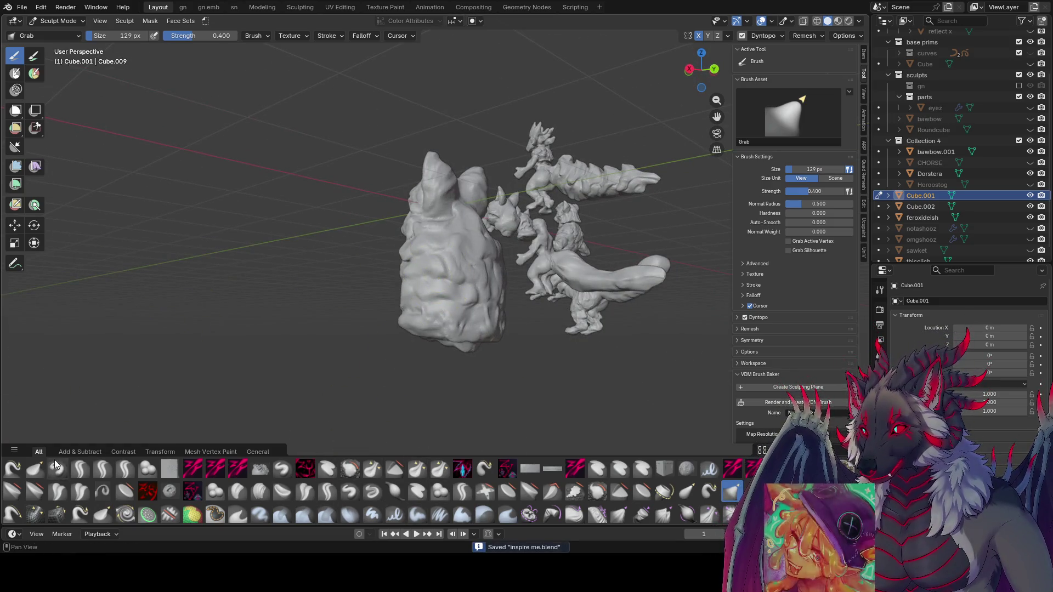
pyautogui.click(33, 469)
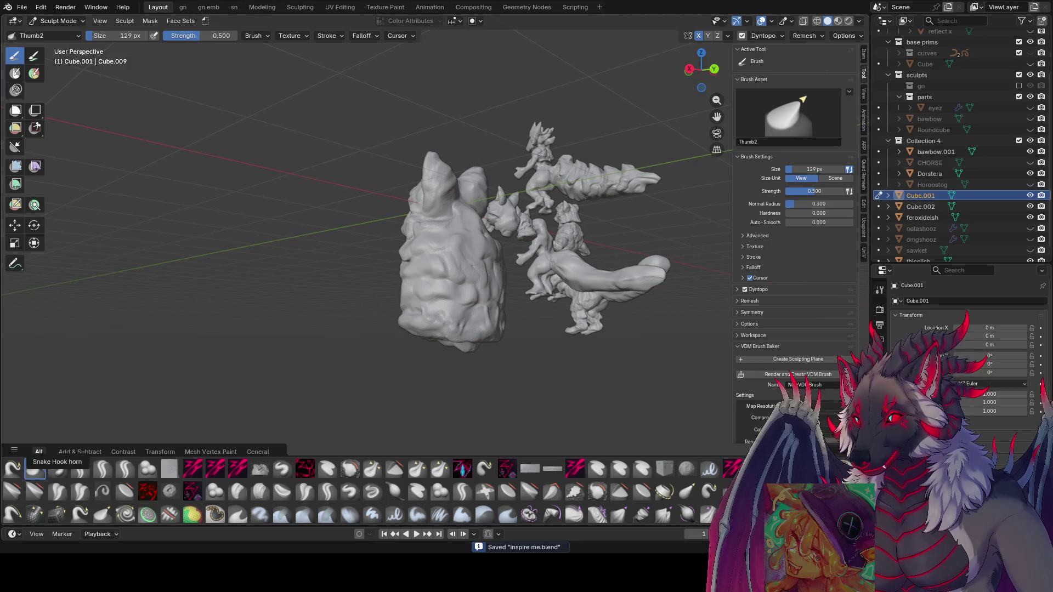
# - Smooth the chest fur into softer layered shapes with the Clay Thumb brush
pyautogui.moveTo(614, 230)
pyautogui.mouseDown(button='middle')
pyautogui.moveTo(466, 286)
pyautogui.moveTo(430, 277)
pyautogui.moveTo(389, 301)
pyautogui.mouseUp(button='middle')
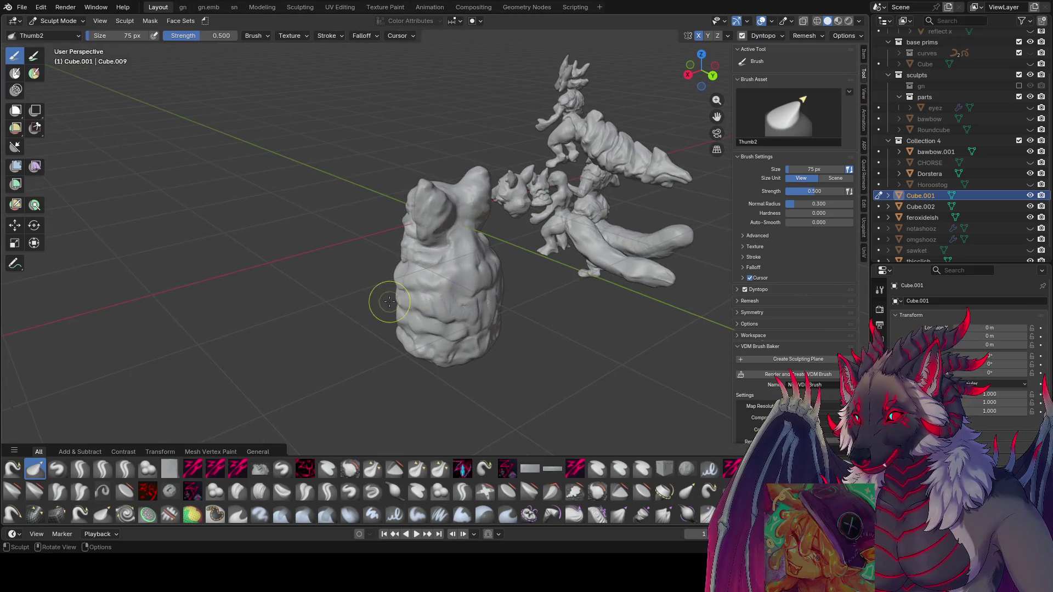
pyautogui.click(277, 494)
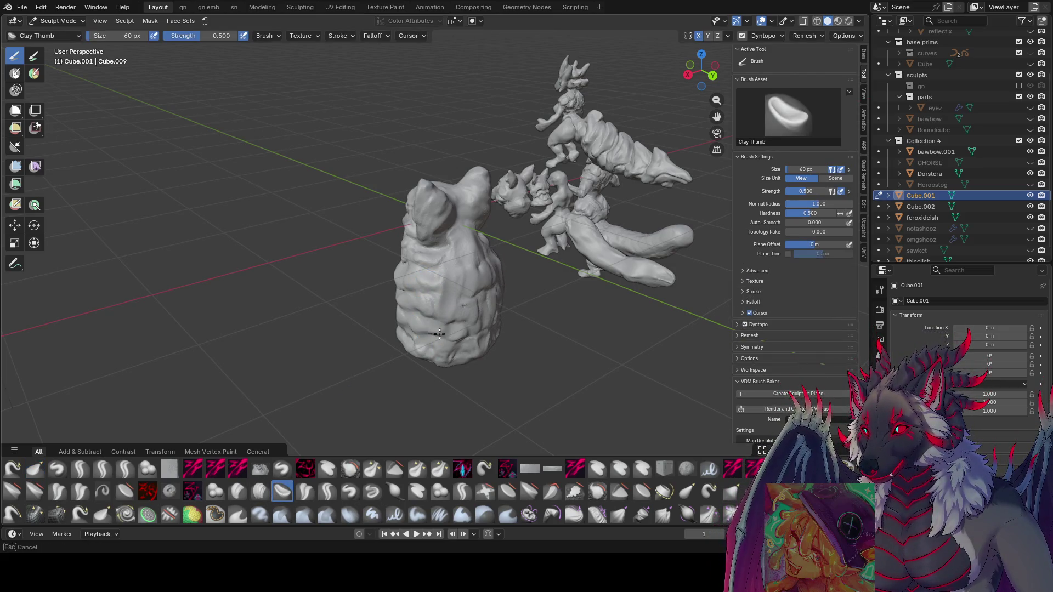
pyautogui.moveTo(460, 349)
pyautogui.mouseDown(button='middle')
pyautogui.moveTo(407, 294)
pyautogui.moveTo(494, 254)
pyautogui.moveTo(477, 301)
pyautogui.moveTo(481, 267)
pyautogui.moveTo(471, 280)
pyautogui.moveTo(496, 246)
pyautogui.mouseUp(button='middle')
pyautogui.moveTo(494, 307)
pyautogui.mouseDown(button='middle')
pyautogui.moveTo(403, 290)
pyautogui.moveTo(326, 384)
pyautogui.moveTo(457, 257)
pyautogui.moveTo(486, 273)
pyautogui.moveTo(489, 233)
pyautogui.mouseUp(button='middle')
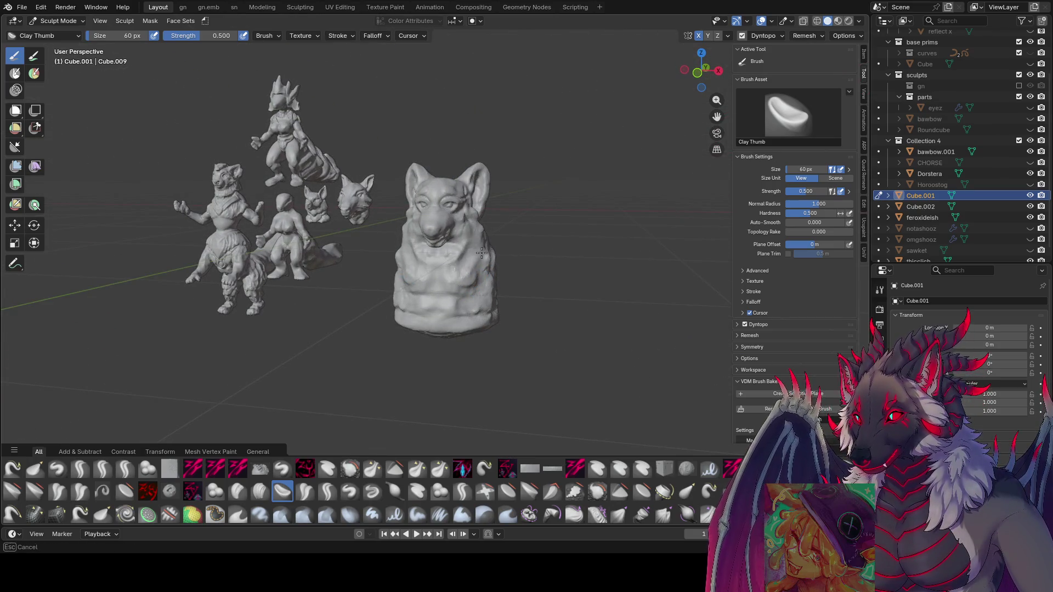
pyautogui.moveTo(486, 336)
pyautogui.mouseDown(button='middle')
pyautogui.moveTo(419, 314)
pyautogui.moveTo(438, 312)
pyautogui.moveTo(397, 281)
pyautogui.moveTo(405, 266)
pyautogui.moveTo(368, 271)
pyautogui.mouseUp(button='middle')
# - Sculpt fur strands across the chin with the zy fin brush, enlarging it to 128 px
pyautogui.click(103, 469)
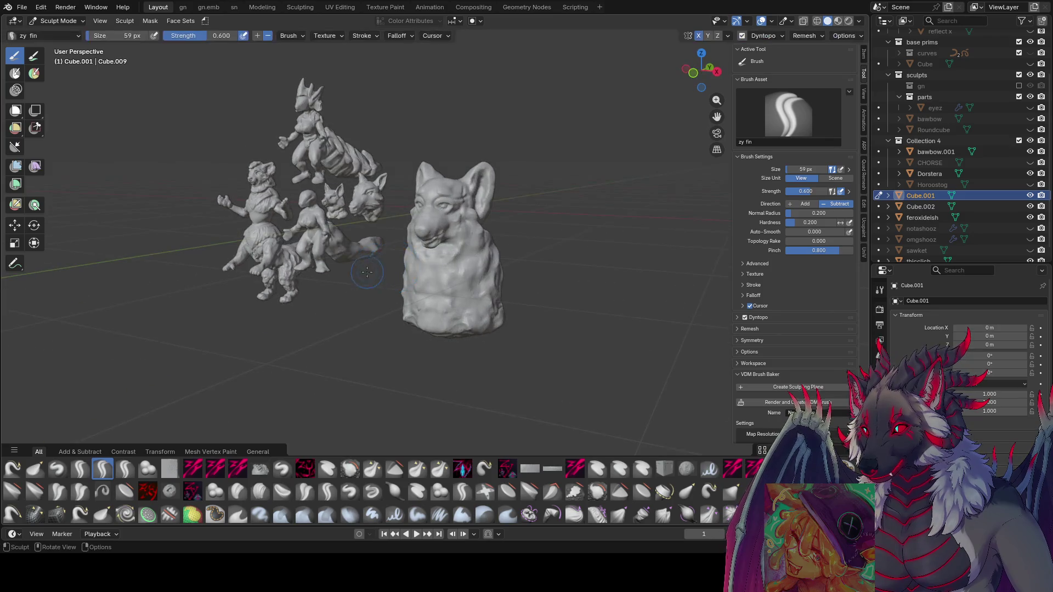
pyautogui.moveTo(465, 250); pyautogui.dragTo(462, 291)
pyautogui.moveTo(445, 326)
pyautogui.mouseDown(button='middle')
pyautogui.moveTo(502, 282)
pyautogui.moveTo(477, 283)
pyautogui.moveTo(503, 271)
pyautogui.mouseUp(button='middle')
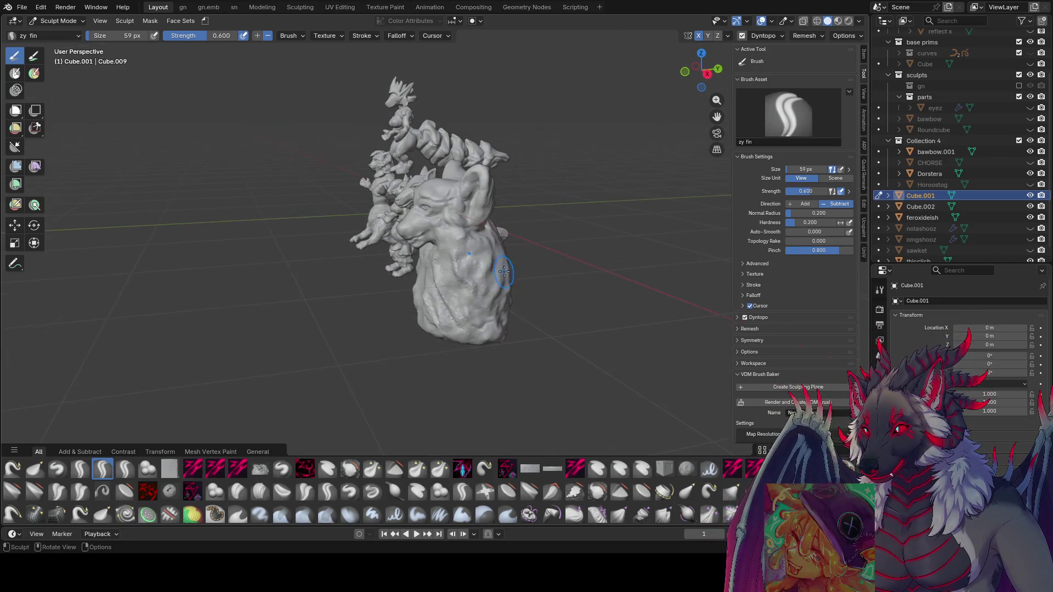
pyautogui.press(']')
pyautogui.press(']')
pyautogui.press(']')
pyautogui.moveTo(493, 315)
pyautogui.mouseDown(button='middle')
pyautogui.moveTo(477, 294)
pyautogui.moveTo(509, 299)
pyautogui.moveTo(493, 289)
pyautogui.moveTo(500, 278)
pyautogui.mouseUp(button='middle')
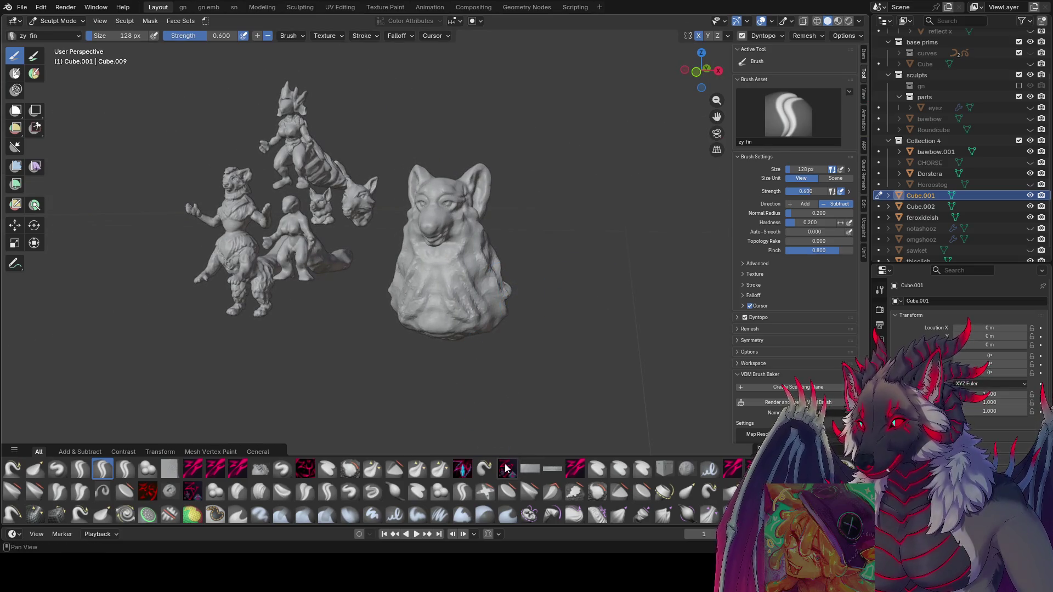
# - Select a hooking brush and size it to 65, then 100 px, while orbiting the head
pyautogui.click(485, 468)
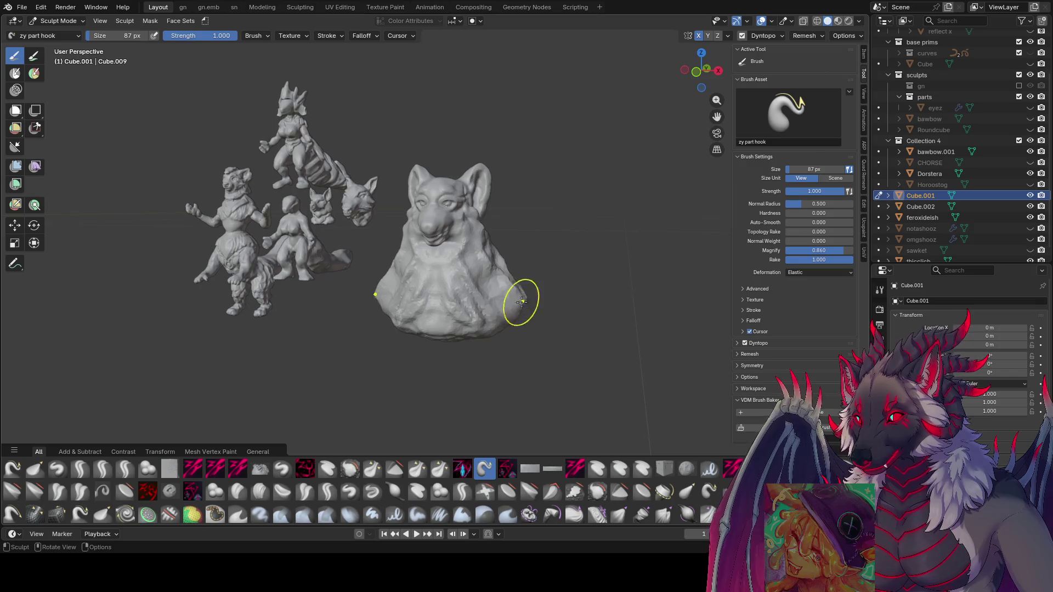
pyautogui.press('f')
pyautogui.click(477, 271)
pyautogui.moveTo(477, 271); pyautogui.dragTo(376, 273, button='middle')
pyautogui.moveTo(437, 289)
pyautogui.mouseDown(button='middle')
pyautogui.moveTo(515, 287)
pyautogui.moveTo(461, 305)
pyautogui.mouseUp(button='middle')
pyautogui.press('f')
pyautogui.click(442, 347)
pyautogui.moveTo(442, 347)
pyautogui.mouseDown(button='middle')
pyautogui.moveTo(453, 372)
pyautogui.moveTo(458, 353)
pyautogui.mouseUp(button='middle')
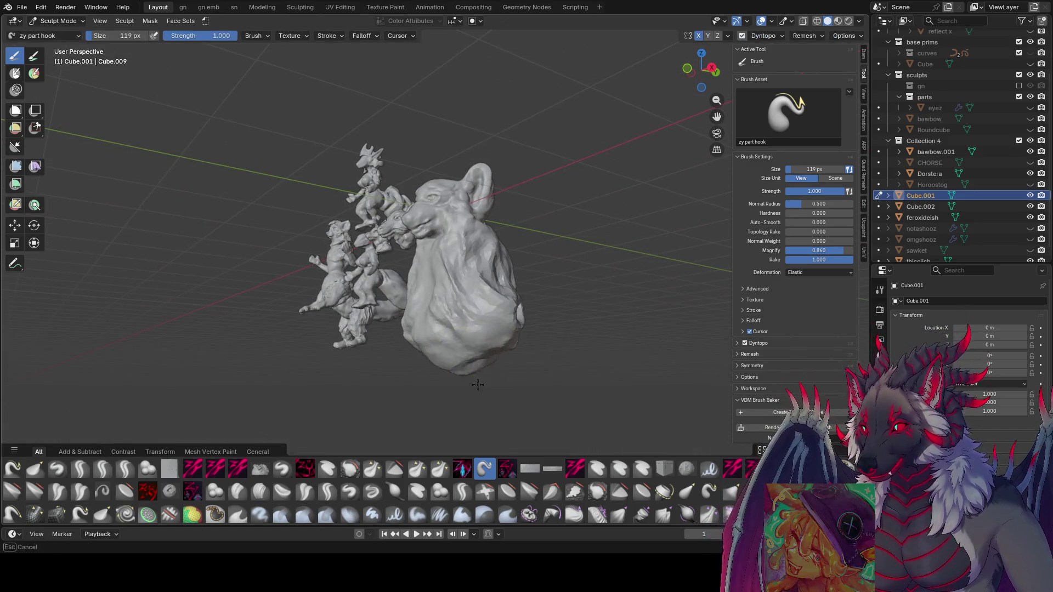
pyautogui.moveTo(464, 394); pyautogui.dragTo(512, 363, button='middle')
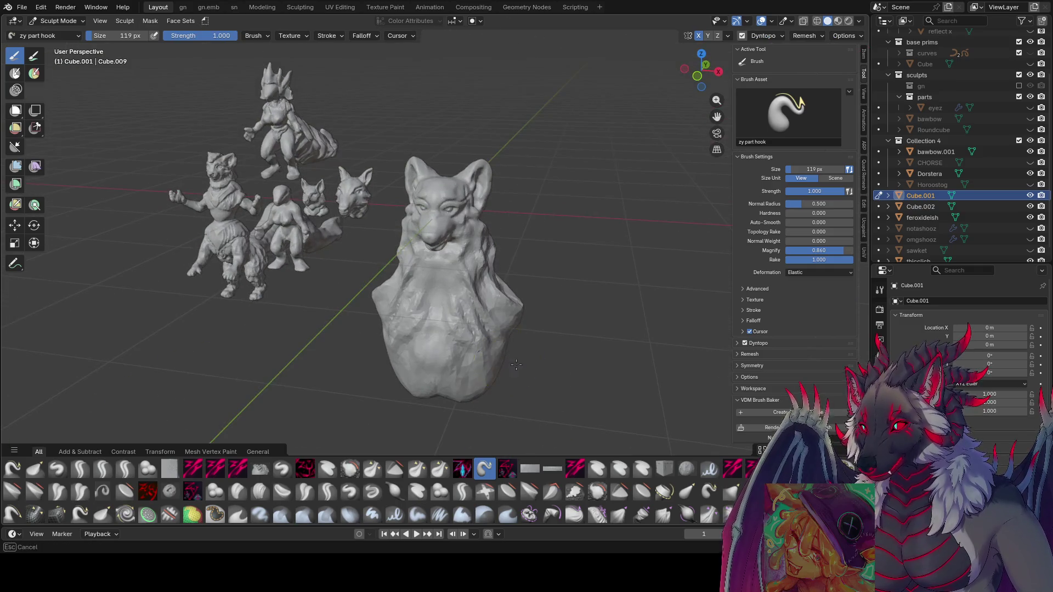
pyautogui.moveTo(428, 387)
pyautogui.mouseDown(button='middle')
pyautogui.moveTo(353, 376)
pyautogui.moveTo(469, 417)
pyautogui.moveTo(533, 397)
pyautogui.moveTo(494, 417)
pyautogui.moveTo(446, 400)
pyautogui.moveTo(592, 383)
pyautogui.mouseUp(button='middle')
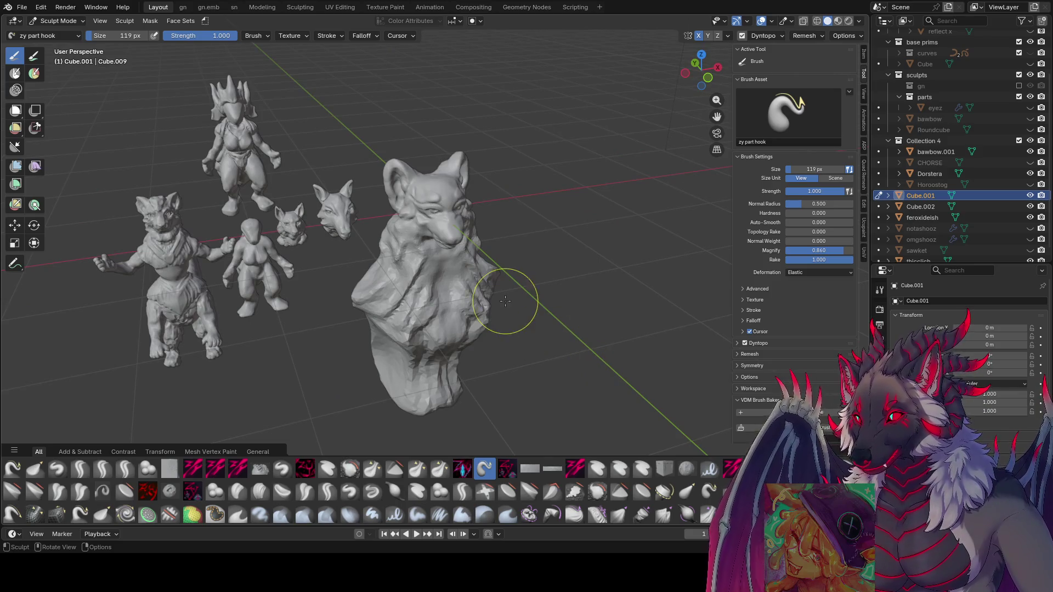
# - Save the file and activate the Grab brush with G while orbiting around the bust
pyautogui.scroll(-2, 536, 277)
pyautogui.moveTo(536, 277); pyautogui.dragTo(482, 332, button='middle')
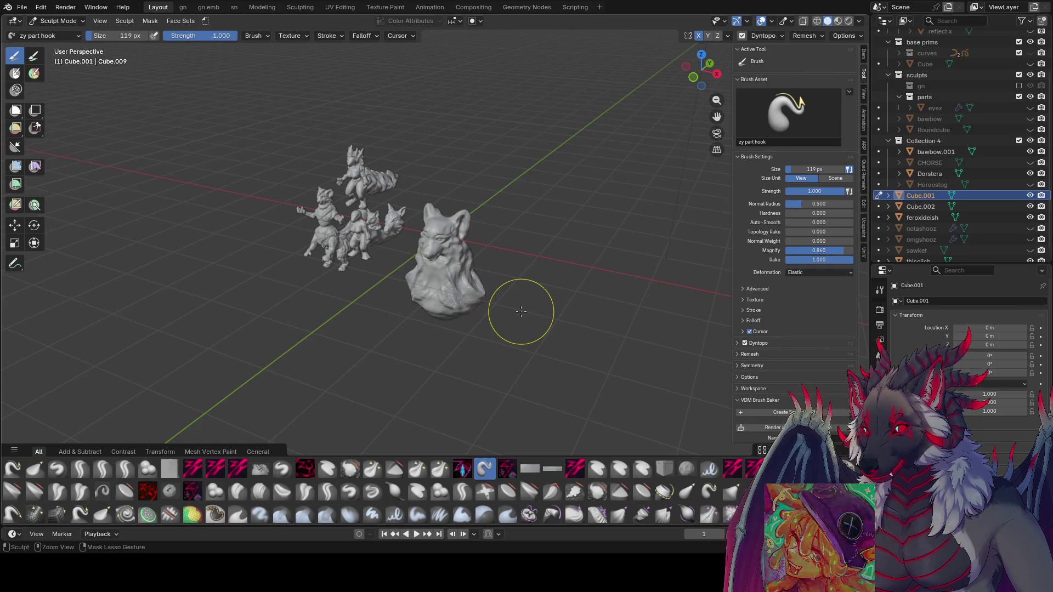
pyautogui.moveTo(521, 312)
pyautogui.mouseDown(button='middle')
pyautogui.moveTo(459, 278)
pyautogui.moveTo(538, 290)
pyautogui.mouseUp(button='middle')
pyautogui.hotkey('ctrl', 's')
pyautogui.scroll(3, 462, 293)
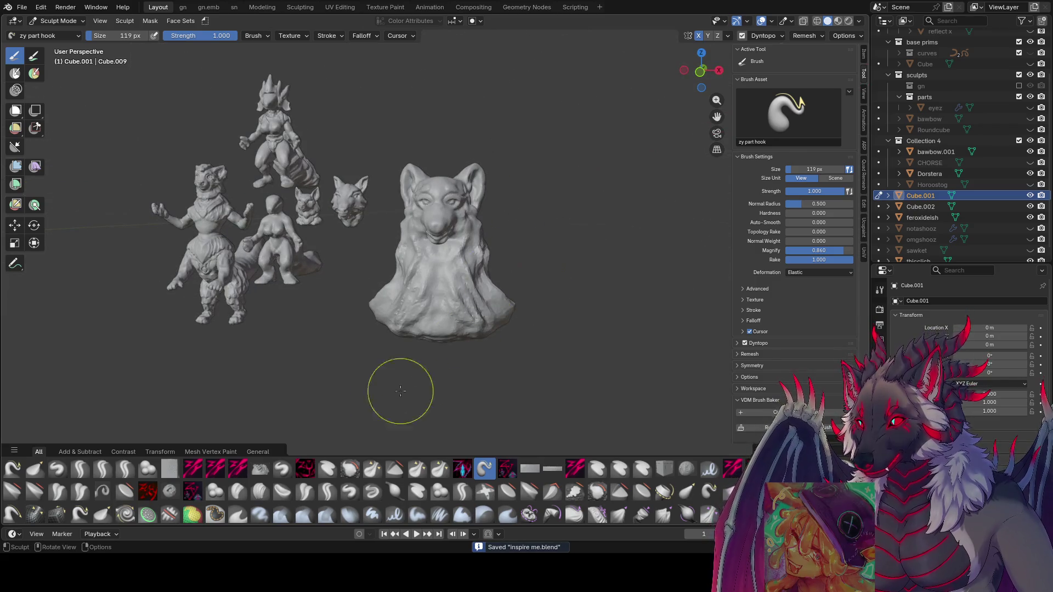
pyautogui.press('g')
pyautogui.moveTo(489, 317)
pyautogui.mouseDown(button='middle')
pyautogui.moveTo(430, 329)
pyautogui.moveTo(369, 310)
pyautogui.mouseUp(button='middle')
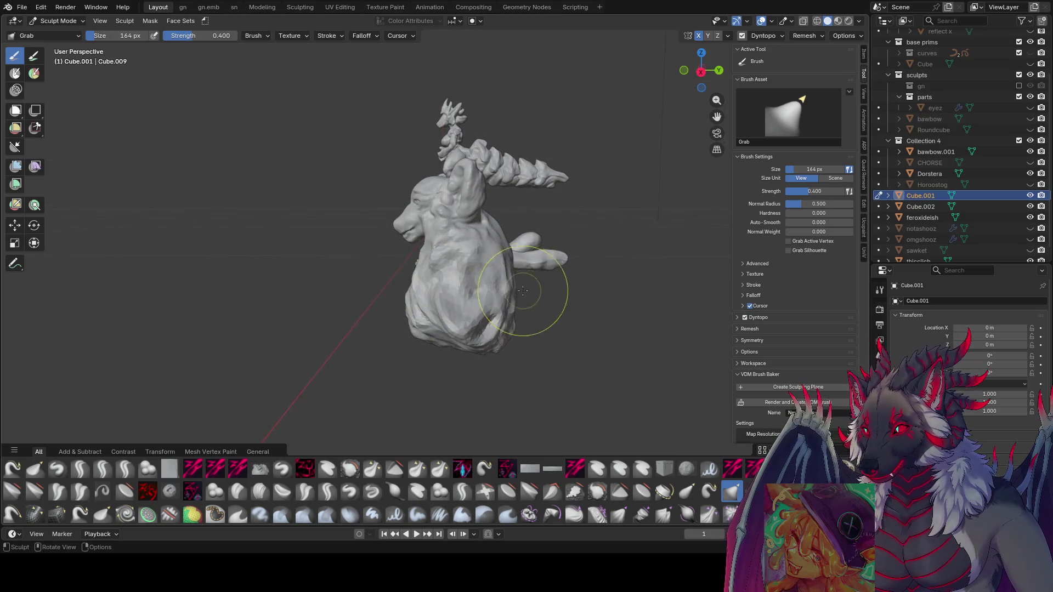
pyautogui.moveTo(507, 277)
pyautogui.mouseDown(button='middle')
pyautogui.moveTo(493, 266)
pyautogui.moveTo(521, 259)
pyautogui.moveTo(500, 301)
pyautogui.moveTo(508, 360)
pyautogui.moveTo(459, 329)
pyautogui.moveTo(470, 353)
pyautogui.moveTo(524, 357)
pyautogui.moveTo(530, 337)
pyautogui.moveTo(364, 329)
pyautogui.moveTo(350, 318)
pyautogui.moveTo(536, 314)
pyautogui.moveTo(463, 381)
pyautogui.moveTo(459, 301)
pyautogui.moveTo(477, 296)
pyautogui.moveTo(505, 340)
pyautogui.moveTo(482, 312)
pyautogui.moveTo(450, 337)
pyautogui.moveTo(497, 274)
pyautogui.moveTo(446, 266)
pyautogui.moveTo(457, 295)
pyautogui.moveTo(427, 307)
pyautogui.moveTo(455, 318)
pyautogui.moveTo(510, 290)
pyautogui.moveTo(496, 315)
pyautogui.moveTo(482, 301)
pyautogui.moveTo(471, 306)
pyautogui.moveTo(513, 327)
pyautogui.moveTo(495, 312)
pyautogui.moveTo(461, 312)
pyautogui.moveTo(467, 324)
pyautogui.moveTo(501, 308)
pyautogui.mouseUp(button='middle')
# - Pick the zy panelize brush and size it to 85 px, then slightly larger
pyautogui.press('f')
pyautogui.click(441, 433)
pyautogui.click(462, 469)
pyautogui.press('f')
pyautogui.click(471, 296)
pyautogui.press('f')
pyautogui.click(472, 324)
# - Sculpt the chest and body into a broader, rounder mass while orbiting the bust
pyautogui.moveTo(480, 352)
pyautogui.mouseDown(button='middle')
pyautogui.moveTo(463, 317)
pyautogui.moveTo(444, 342)
pyautogui.moveTo(479, 292)
pyautogui.moveTo(502, 316)
pyautogui.moveTo(492, 320)
pyautogui.moveTo(504, 336)
pyautogui.moveTo(430, 289)
pyautogui.moveTo(491, 276)
pyautogui.mouseUp(button='middle')
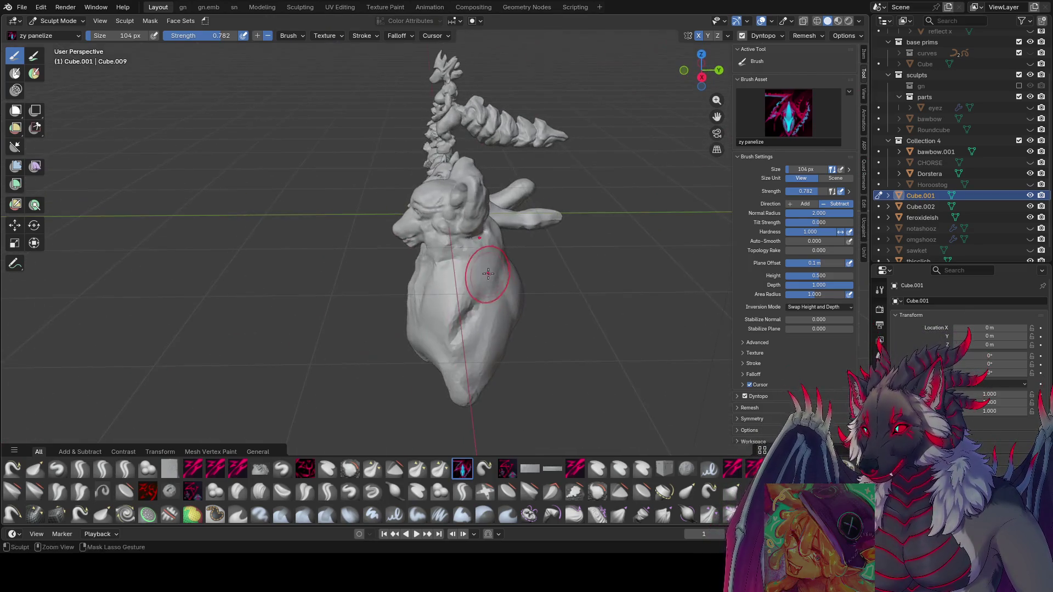
pyautogui.moveTo(494, 333); pyautogui.dragTo(627, 311, button='middle')
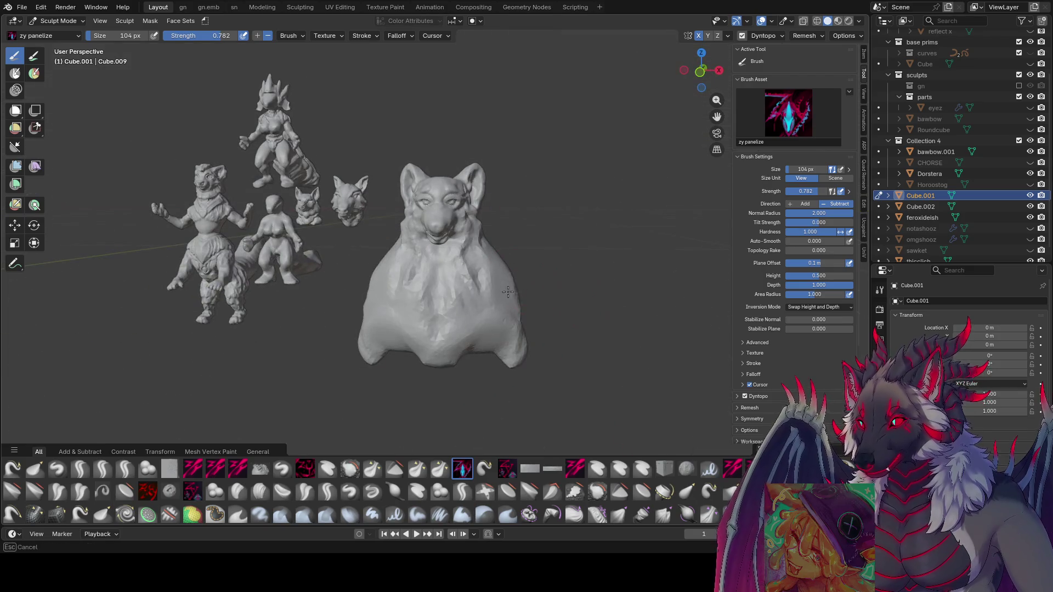
pyautogui.moveTo(506, 286); pyautogui.dragTo(510, 308, button='middle')
pyautogui.moveTo(503, 349); pyautogui.dragTo(507, 312, button='middle')
pyautogui.moveTo(491, 359)
pyautogui.mouseDown(button='middle')
pyautogui.moveTo(375, 283)
pyautogui.moveTo(446, 252)
pyautogui.moveTo(414, 298)
pyautogui.moveTo(450, 294)
pyautogui.moveTo(505, 253)
pyautogui.mouseUp(button='middle')
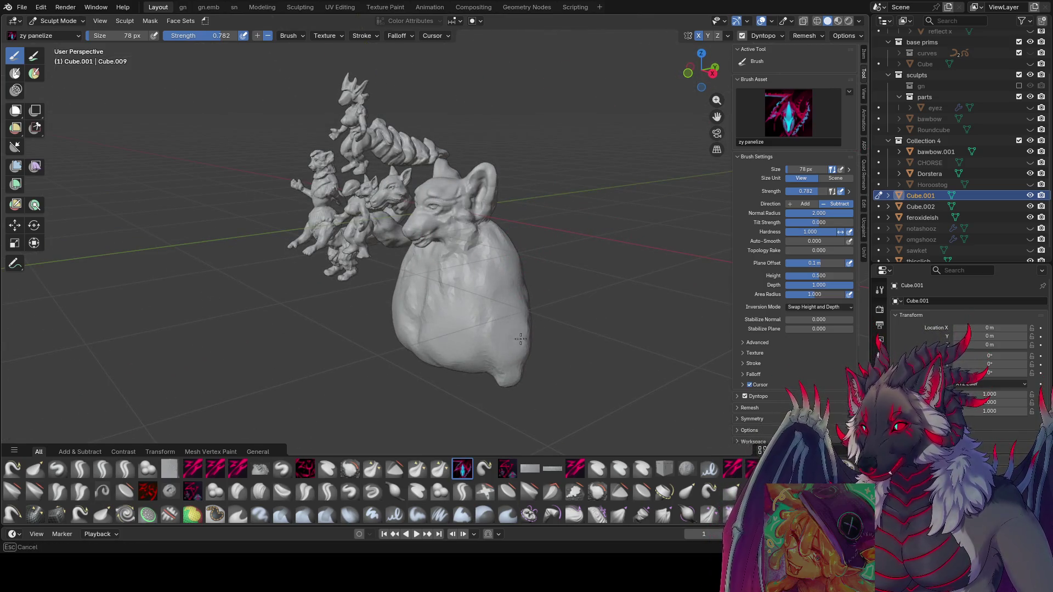
pyautogui.moveTo(507, 348); pyautogui.dragTo(516, 334, button='middle')
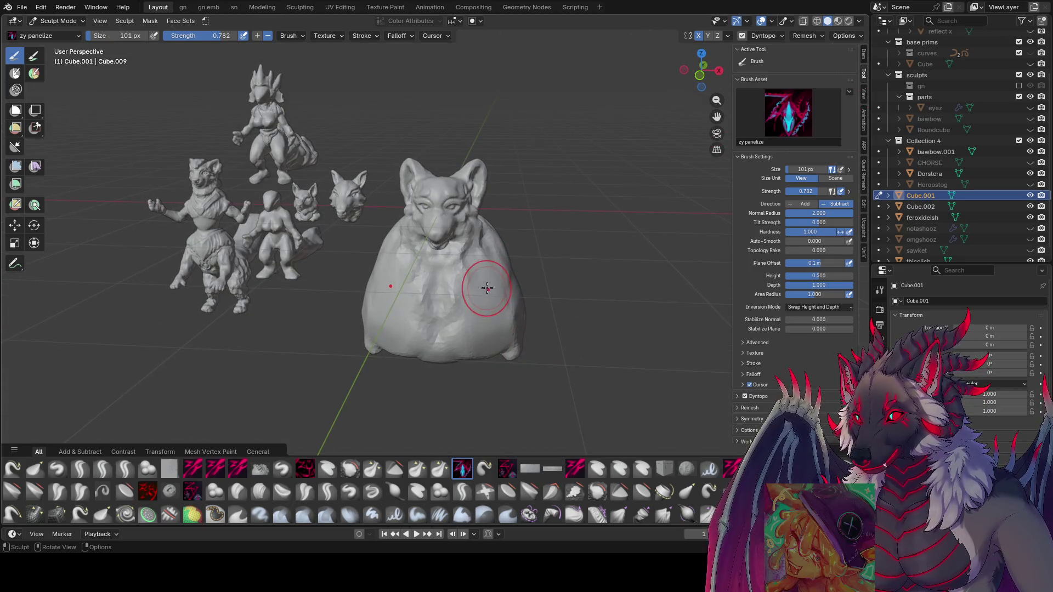
# - Resize the panelize brush to 83, then 94, then 67 px and keep working around the bust
pyautogui.press('[')
pyautogui.press('[')
pyautogui.moveTo(473, 269)
pyautogui.mouseDown(button='middle')
pyautogui.moveTo(477, 261)
pyautogui.moveTo(494, 278)
pyautogui.moveTo(485, 274)
pyautogui.moveTo(503, 250)
pyautogui.moveTo(457, 265)
pyautogui.mouseUp(button='middle')
pyautogui.press('f')
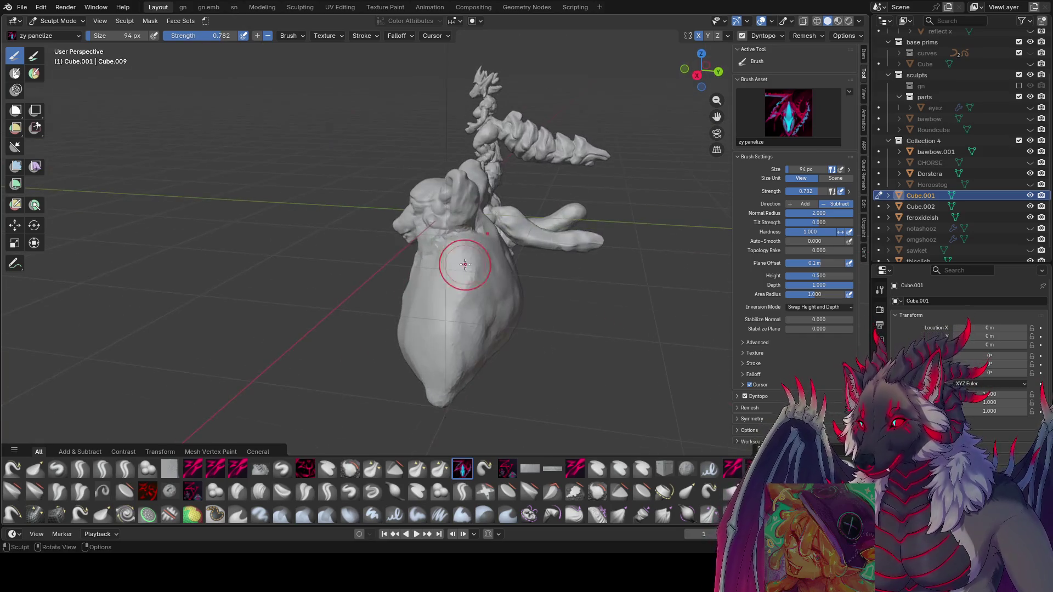
pyautogui.moveTo(478, 321); pyautogui.dragTo(435, 246, button='middle')
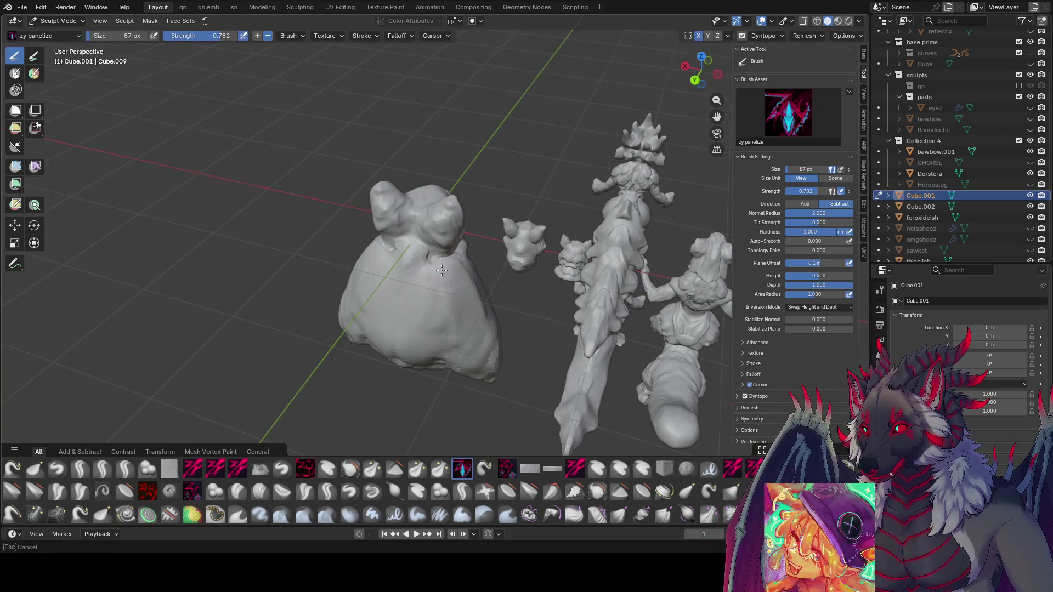
pyautogui.press('f')
pyautogui.click(441, 268)
pyautogui.moveTo(428, 271)
pyautogui.mouseDown(button='middle')
pyautogui.moveTo(488, 245)
pyautogui.moveTo(564, 257)
pyautogui.moveTo(499, 267)
pyautogui.moveTo(494, 303)
pyautogui.mouseUp(button='middle')
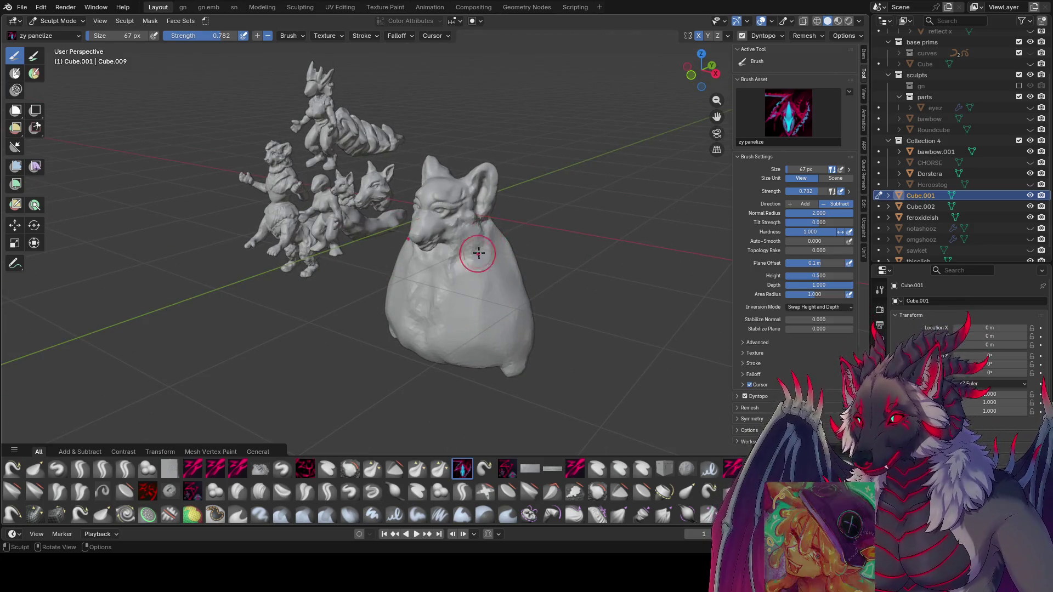
pyautogui.moveTo(510, 235)
pyautogui.mouseDown(button='middle')
pyautogui.moveTo(502, 296)
pyautogui.moveTo(450, 273)
pyautogui.mouseUp(button='middle')
pyautogui.moveTo(474, 316)
pyautogui.mouseDown(button='middle')
pyautogui.moveTo(501, 241)
pyautogui.moveTo(292, 443)
pyautogui.mouseUp(button='middle')
# - Select the zy lid brush and orbit until the bust is seen front-on
pyautogui.click(133, 467)
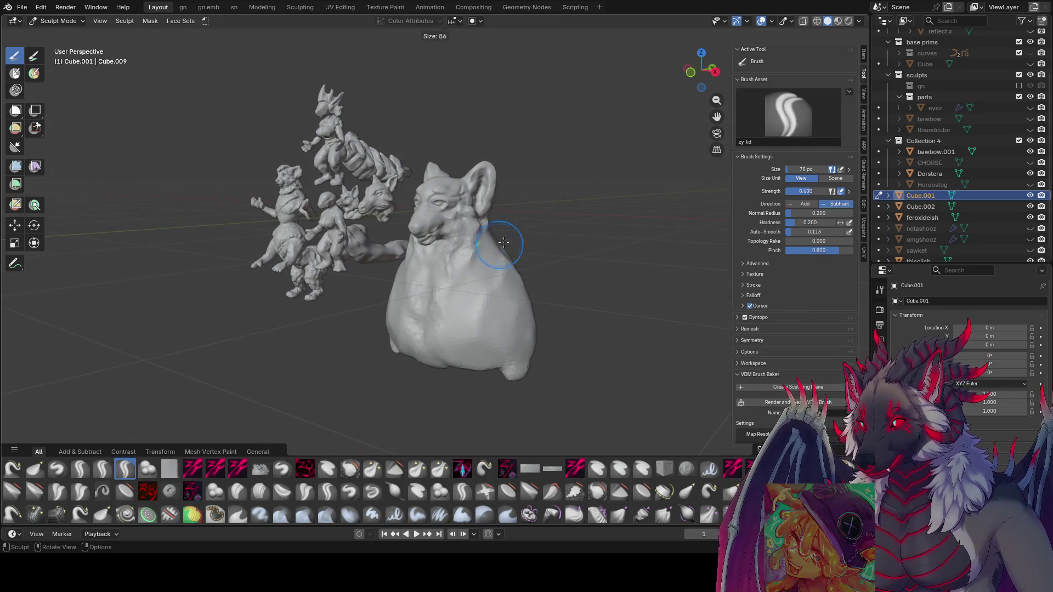
pyautogui.moveTo(483, 252); pyautogui.dragTo(515, 235, button='middle')
pyautogui.moveTo(503, 273)
pyautogui.mouseDown(button='middle')
pyautogui.moveTo(518, 252)
pyautogui.moveTo(405, 274)
pyautogui.moveTo(393, 280)
pyautogui.moveTo(453, 282)
pyautogui.moveTo(376, 299)
pyautogui.moveTo(433, 269)
pyautogui.moveTo(446, 278)
pyautogui.moveTo(384, 278)
pyautogui.mouseUp(button='middle')
pyautogui.moveTo(494, 333)
pyautogui.mouseDown(button='middle')
pyautogui.moveTo(423, 274)
pyautogui.moveTo(440, 289)
pyautogui.mouseUp(button='middle')
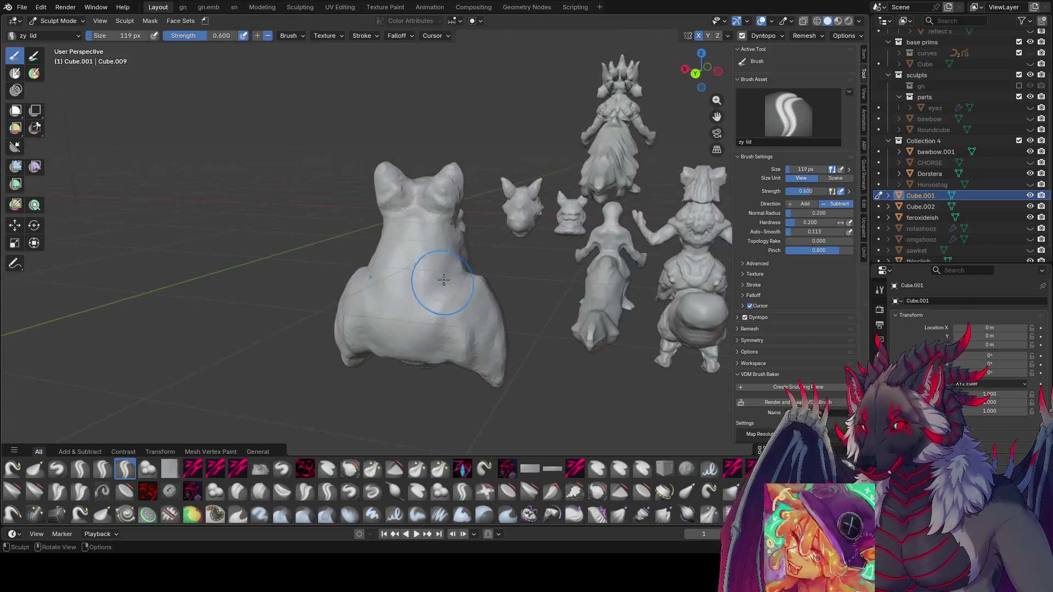
pyautogui.moveTo(408, 352); pyautogui.dragTo(402, 285, button='middle')
pyautogui.moveTo(439, 237)
pyautogui.mouseDown(button='middle')
pyautogui.moveTo(436, 259)
pyautogui.moveTo(538, 248)
pyautogui.mouseUp(button='middle')
pyautogui.moveTo(429, 265)
pyautogui.mouseDown(button='middle')
pyautogui.moveTo(503, 250)
pyautogui.moveTo(526, 261)
pyautogui.mouseUp(button='middle')
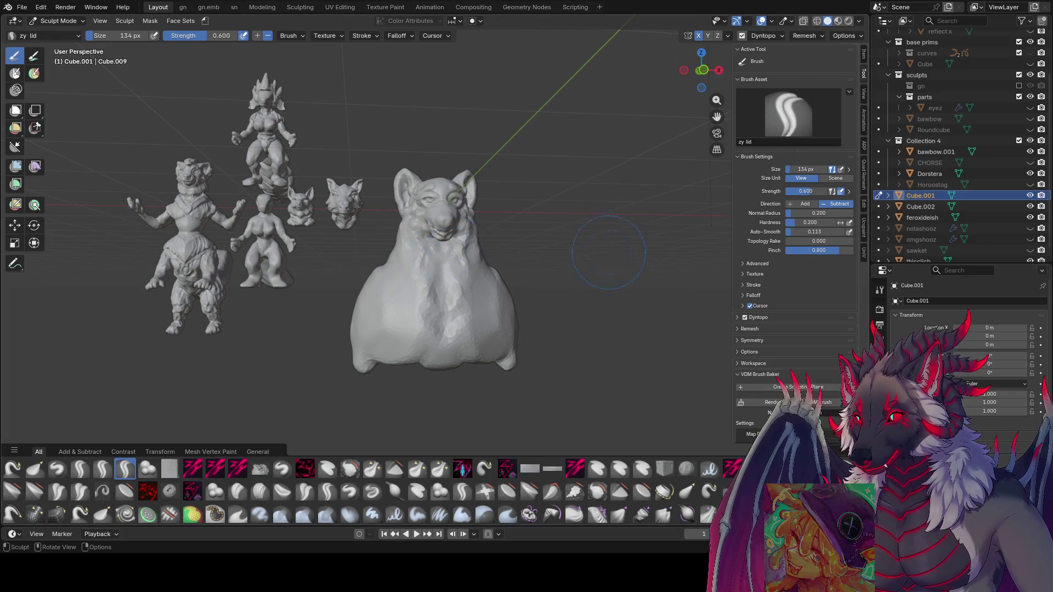
# - Pull up and narrow the bust's lower body with the Elastic Grab brush
pyautogui.click(686, 491)
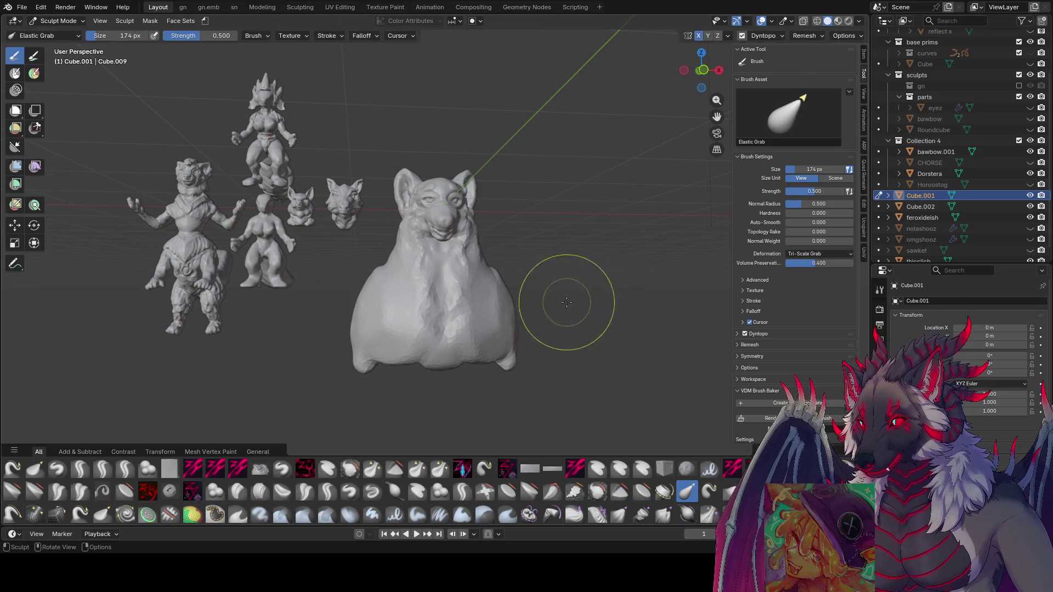
pyautogui.moveTo(498, 318); pyautogui.dragTo(527, 323, button='middle')
pyautogui.moveTo(517, 341)
pyautogui.mouseDown()
pyautogui.moveTo(496, 305)
pyautogui.moveTo(463, 301)
pyautogui.mouseUp()
pyautogui.moveTo(463, 301)
pyautogui.mouseDown(button='middle')
pyautogui.moveTo(440, 318)
pyautogui.moveTo(494, 273)
pyautogui.moveTo(494, 241)
pyautogui.moveTo(482, 235)
pyautogui.mouseUp(button='middle')
# - Set the brush to 150 px and stretch the muzzle into a wider mouth
pyautogui.click(505, 255)
pyautogui.press('f')
pyautogui.click(465, 222)
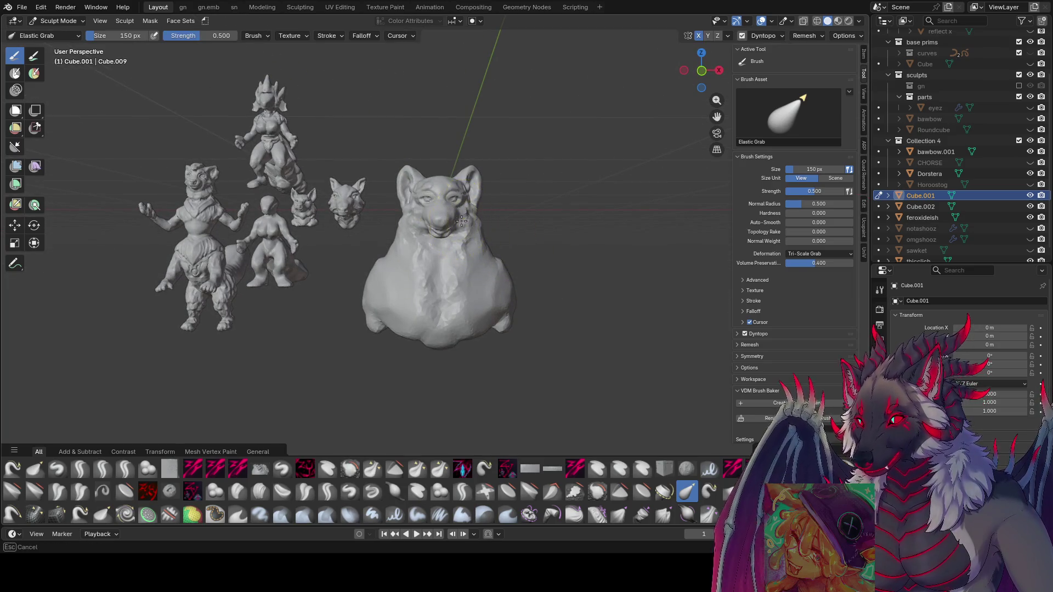
pyautogui.moveTo(515, 224)
pyautogui.mouseDown()
pyautogui.moveTo(573, 244)
pyautogui.moveTo(565, 361)
pyautogui.moveTo(548, 334)
pyautogui.moveTo(396, 278)
pyautogui.moveTo(510, 294)
pyautogui.moveTo(492, 290)
pyautogui.mouseUp()
pyautogui.moveTo(493, 290)
pyautogui.mouseDown(button='middle')
pyautogui.moveTo(570, 220)
pyautogui.moveTo(489, 176)
pyautogui.moveTo(437, 179)
pyautogui.moveTo(384, 165)
pyautogui.moveTo(446, 207)
pyautogui.moveTo(476, 185)
pyautogui.moveTo(477, 235)
pyautogui.moveTo(407, 267)
pyautogui.moveTo(439, 270)
pyautogui.moveTo(422, 291)
pyautogui.moveTo(475, 308)
pyautogui.moveTo(532, 304)
pyautogui.moveTo(522, 259)
pyautogui.mouseUp(button='middle')
pyautogui.press('`')
# - Resize the brush through 74, 137 and 69 px, then save inspire me.blend
pyautogui.press('f')
pyautogui.click(430, 203)
pyautogui.press('f')
pyautogui.click(423, 317)
pyautogui.press('f')
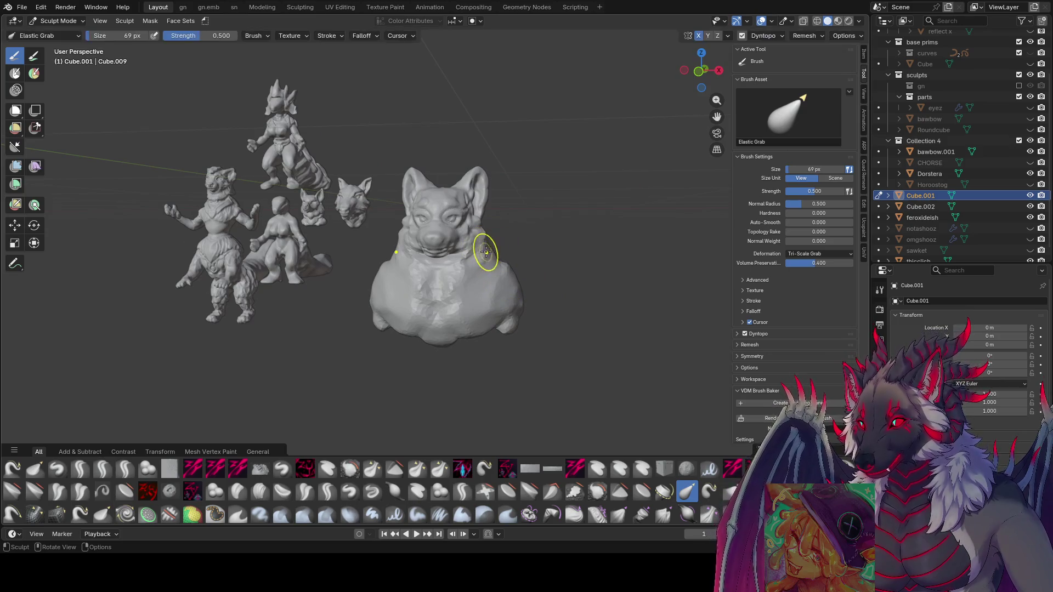
pyautogui.hotkey('ctrl', 's')
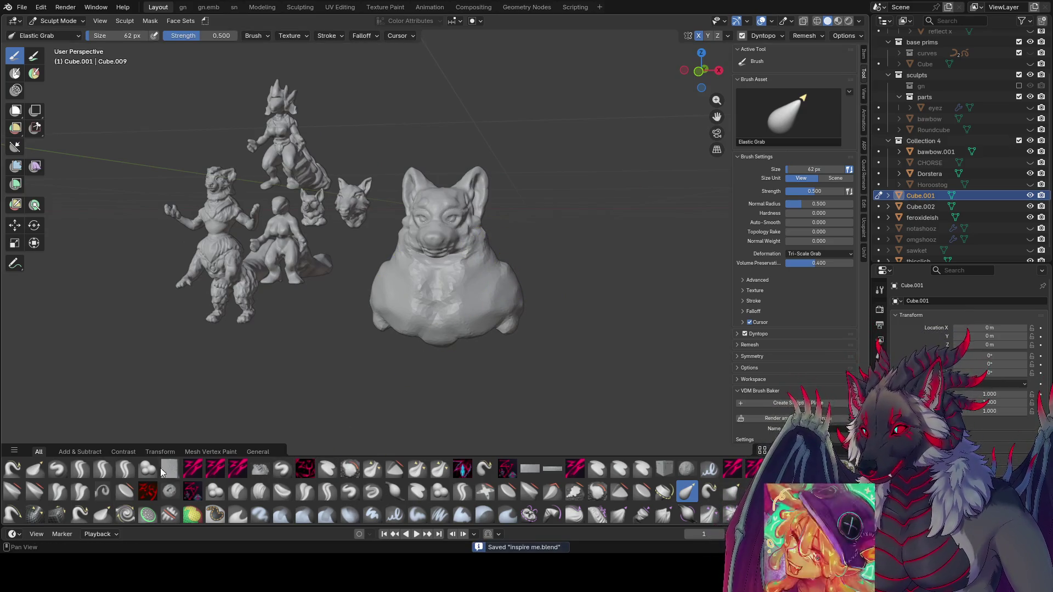
# - Carve a hollow into the bust's centre with zy lid at 104 px and save
pyautogui.click(125, 469)
pyautogui.moveTo(471, 258); pyautogui.dragTo(502, 248, button='middle')
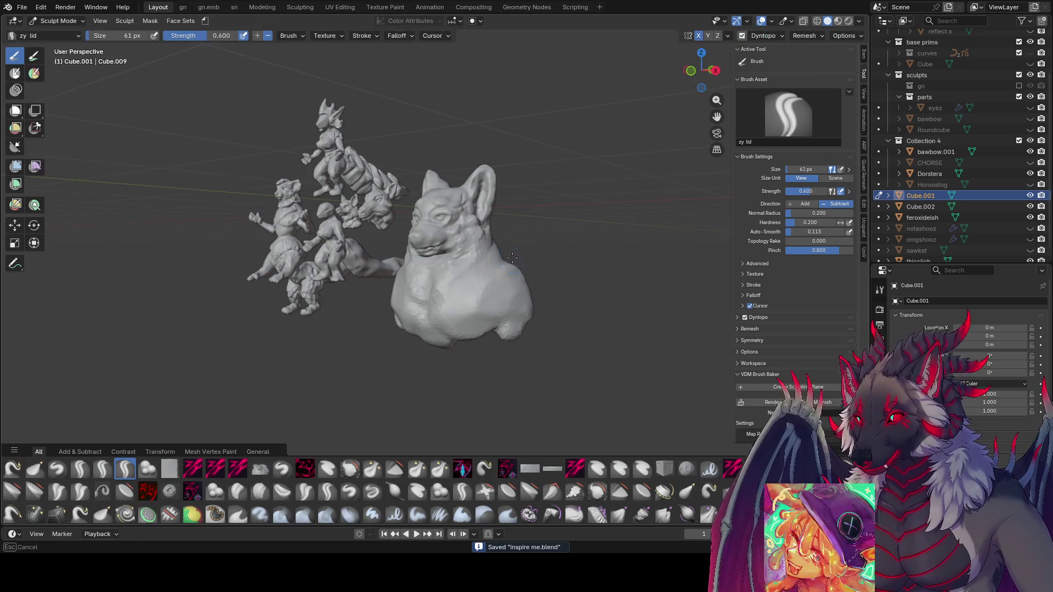
pyautogui.moveTo(459, 296)
pyautogui.mouseDown(button='middle')
pyautogui.moveTo(493, 266)
pyautogui.moveTo(441, 289)
pyautogui.moveTo(647, 242)
pyautogui.moveTo(530, 250)
pyautogui.mouseUp(button='middle')
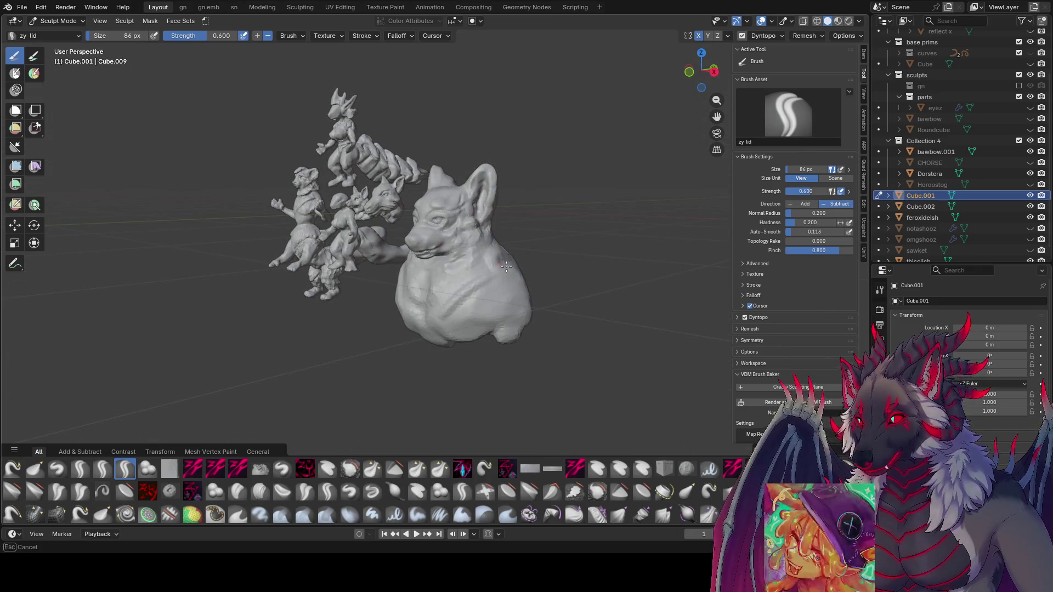
pyautogui.moveTo(464, 275)
pyautogui.mouseDown(button='middle')
pyautogui.moveTo(432, 331)
pyautogui.moveTo(450, 329)
pyautogui.moveTo(428, 327)
pyautogui.mouseUp(button='middle')
pyautogui.press(']')
pyautogui.press(']')
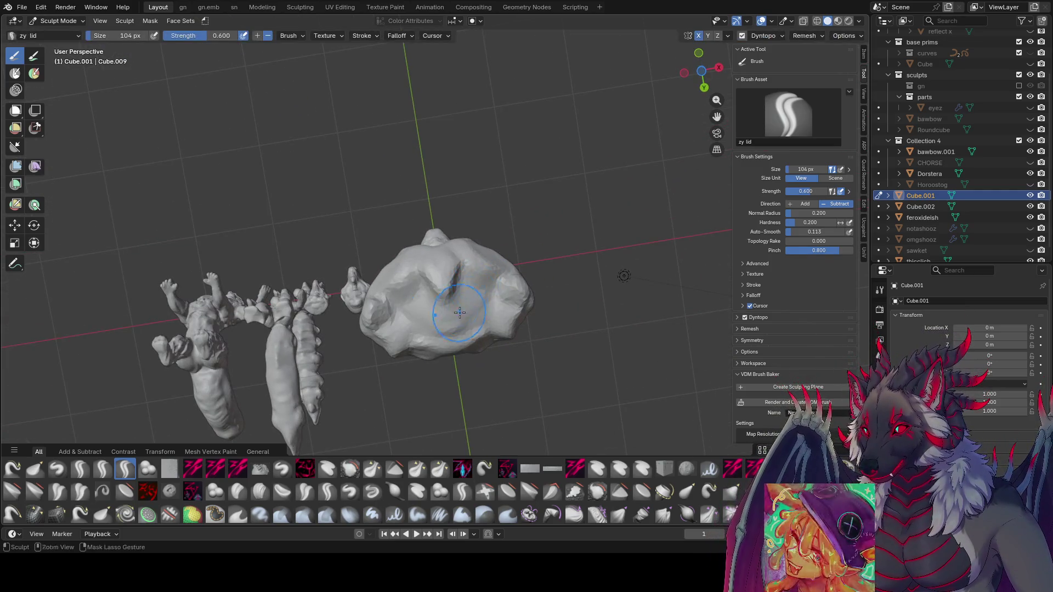
pyautogui.moveTo(429, 327)
pyautogui.mouseDown()
pyautogui.moveTo(395, 307)
pyautogui.moveTo(456, 291)
pyautogui.moveTo(417, 312)
pyautogui.moveTo(479, 290)
pyautogui.mouseUp()
pyautogui.moveTo(479, 290); pyautogui.dragTo(516, 269, button='middle')
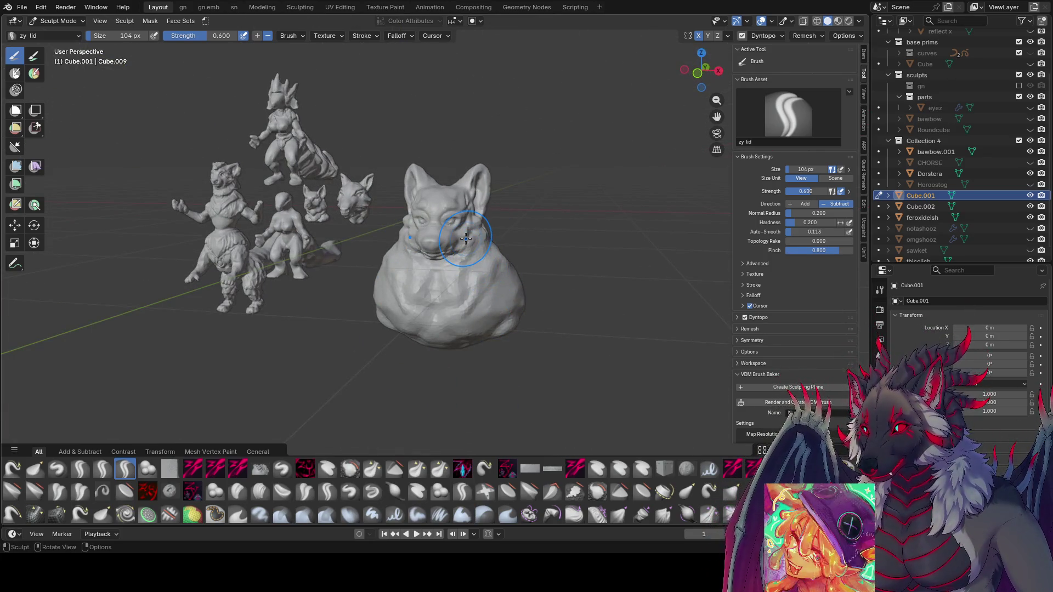
pyautogui.scroll(2, 482, 216)
pyautogui.moveTo(430, 346); pyautogui.dragTo(465, 338, button='middle')
pyautogui.hotkey('ctrl', 's')
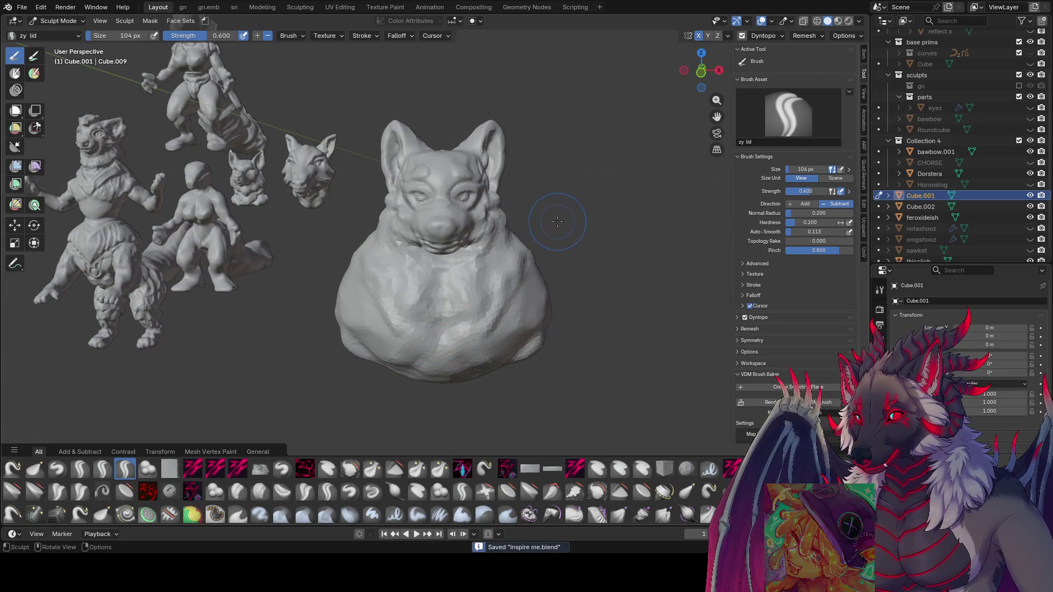
# - Try a Grab stroke on the bust's surface and cancel it
pyautogui.press('g')
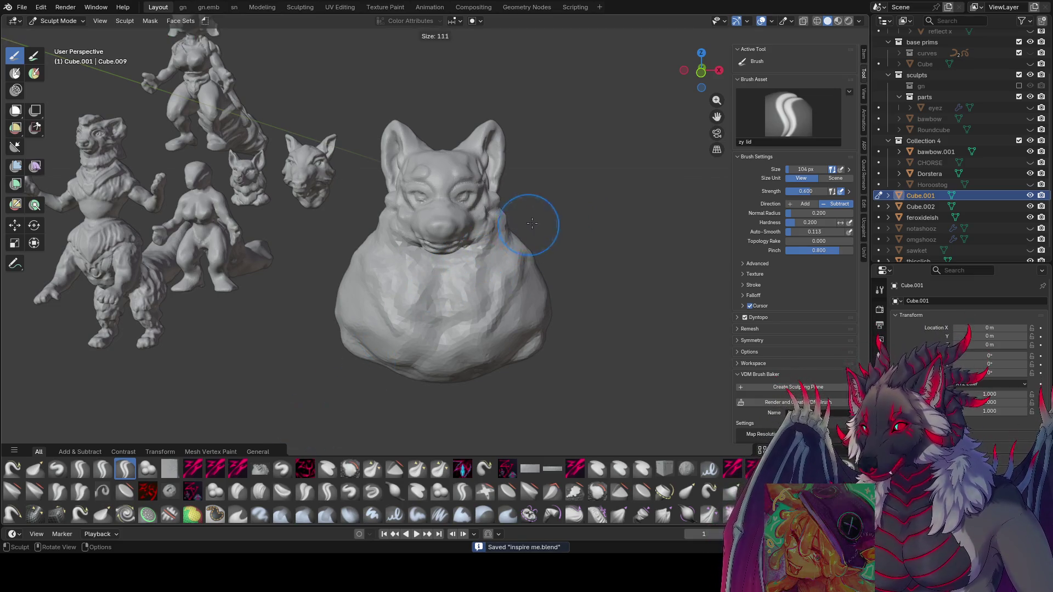
pyautogui.moveTo(493, 217)
pyautogui.mouseDown()
pyautogui.moveTo(495, 231)
pyautogui.moveTo(521, 238)
pyautogui.moveTo(632, 247)
pyautogui.moveTo(376, 214)
pyautogui.mouseUp()
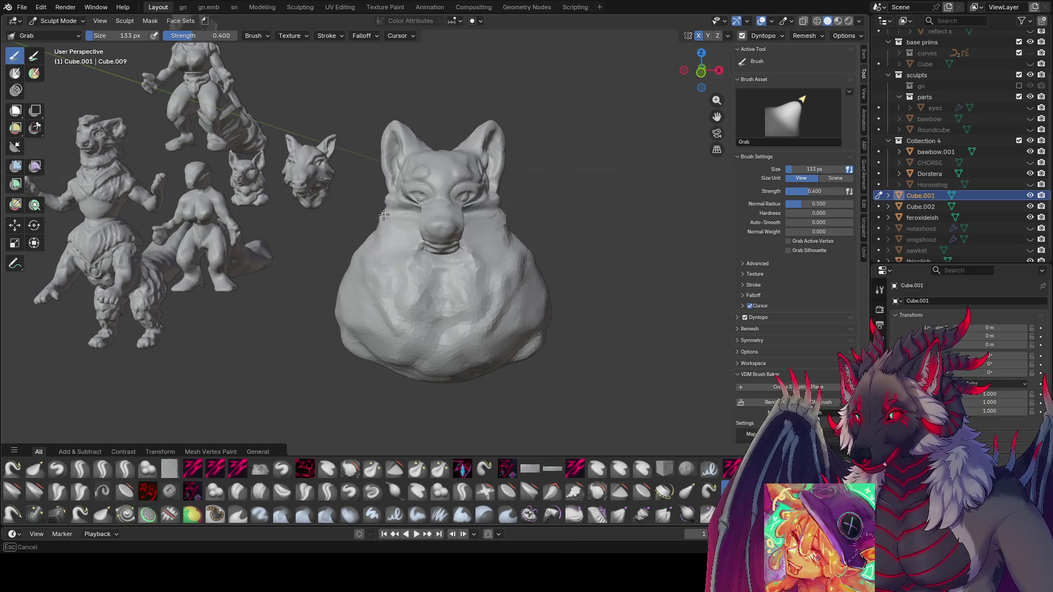
pyautogui.press('Escape')
# - Save, then pull the right cheek and snout forward, shrinking the Grab brush from 170 to 106 px
pyautogui.press(']')
pyautogui.press(']')
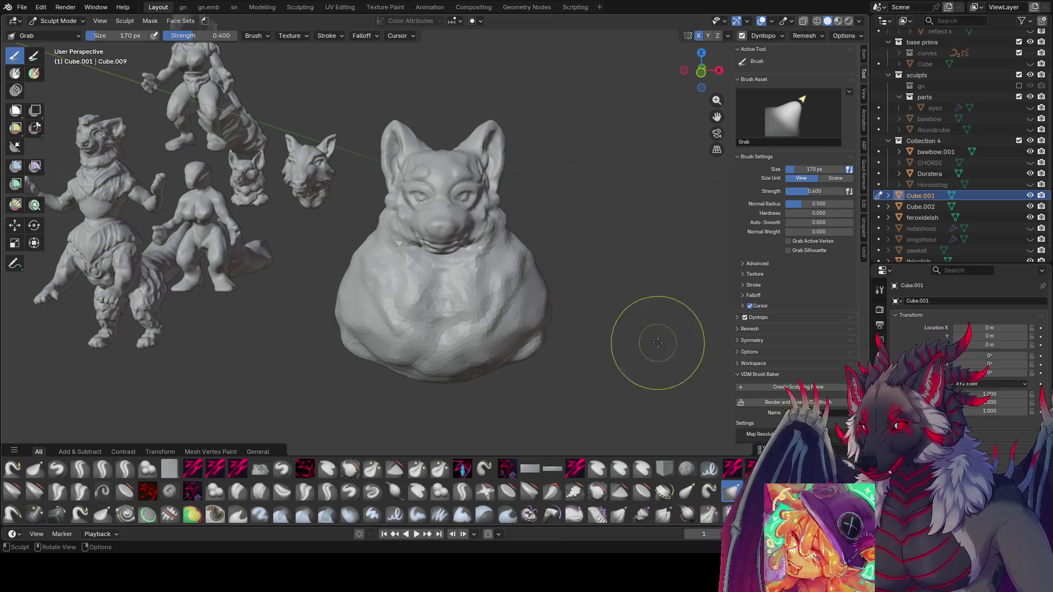
pyautogui.hotkey('ctrl', 's')
pyautogui.moveTo(470, 240)
pyautogui.mouseDown()
pyautogui.moveTo(463, 214)
pyautogui.moveTo(468, 234)
pyautogui.moveTo(435, 217)
pyautogui.mouseUp()
pyautogui.press('[')
pyautogui.press('[')
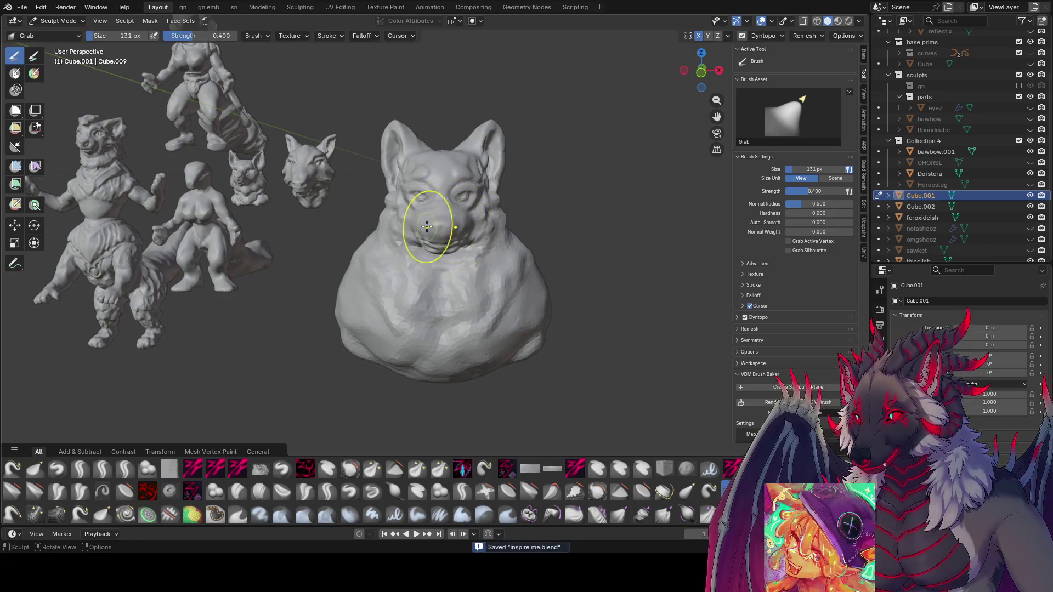
pyautogui.moveTo(430, 223); pyautogui.dragTo(425, 208, button='middle')
pyautogui.press('[')
pyautogui.press('[')
pyautogui.moveTo(424, 210); pyautogui.dragTo(418, 200)
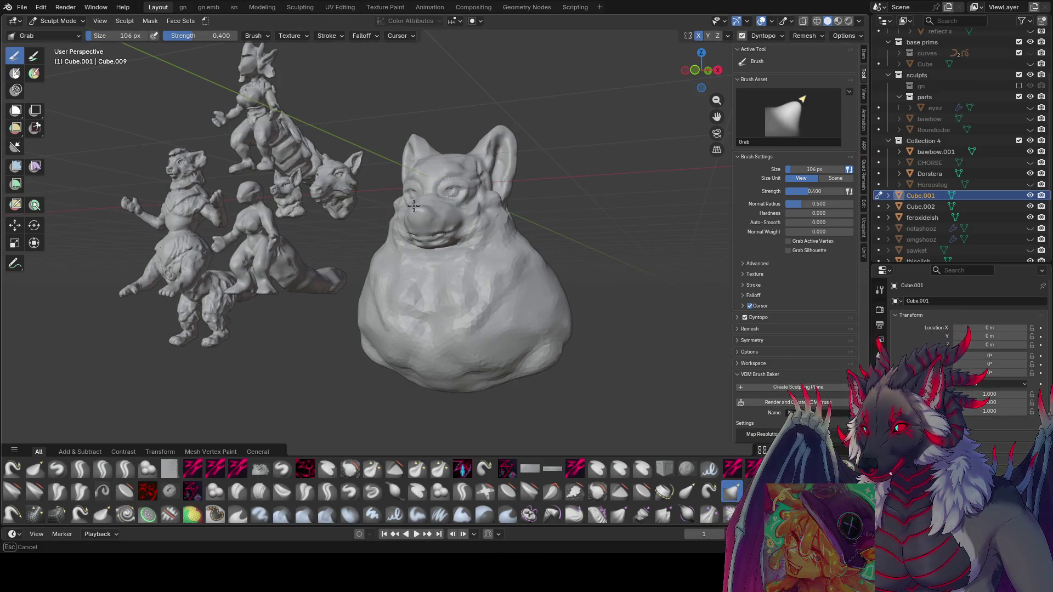
pyautogui.moveTo(421, 205)
pyautogui.mouseDown(button='middle')
pyautogui.moveTo(568, 199)
pyautogui.moveTo(419, 183)
pyautogui.moveTo(505, 165)
pyautogui.moveTo(486, 117)
pyautogui.mouseUp(button='middle')
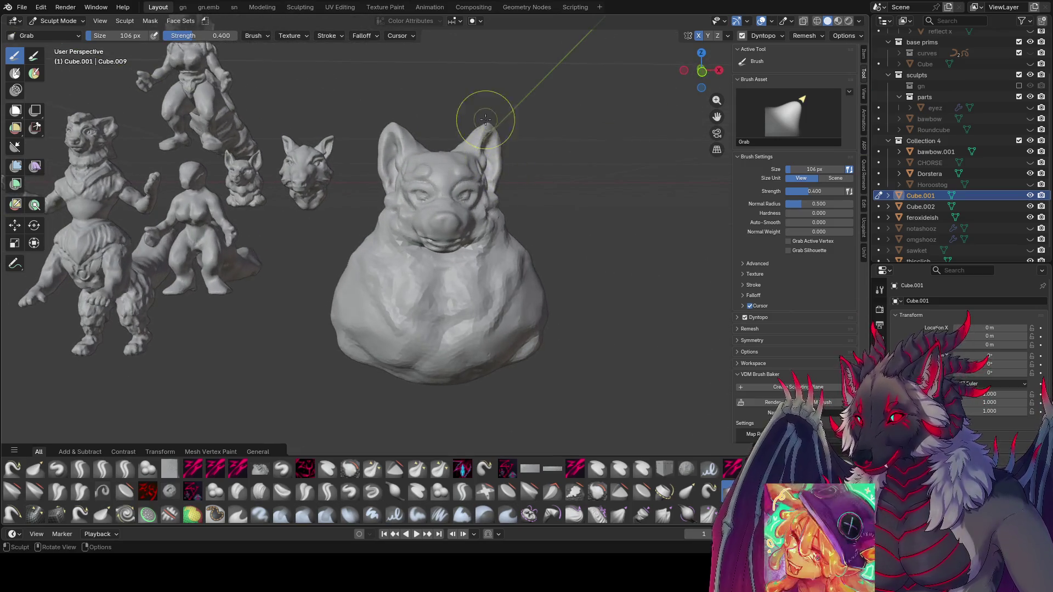
# - Set the brush to 94 px, save, and undo the sculpting around the eyes
pyautogui.press('f')
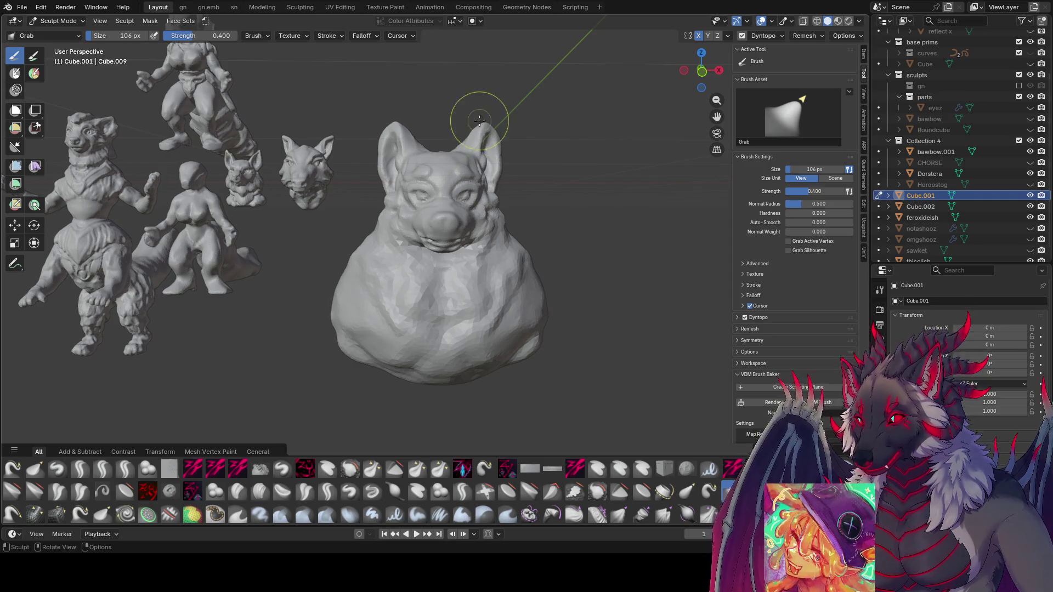
pyautogui.click(439, 159)
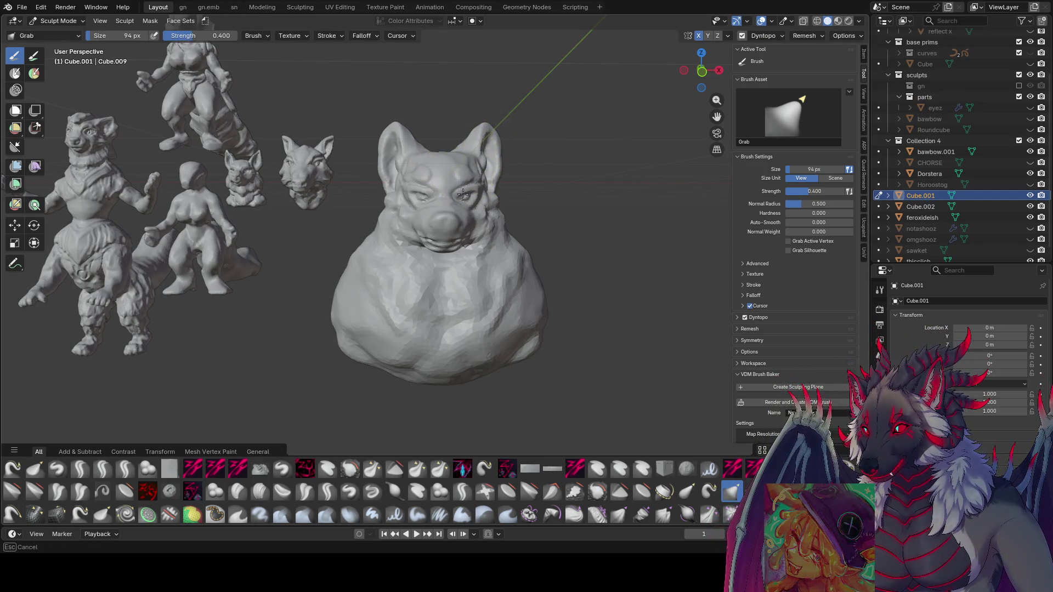
pyautogui.moveTo(459, 216)
pyautogui.mouseDown(button='middle')
pyautogui.moveTo(530, 196)
pyautogui.moveTo(466, 187)
pyautogui.moveTo(509, 175)
pyautogui.mouseUp(button='middle')
pyautogui.moveTo(579, 113)
pyautogui.mouseDown(button='middle')
pyautogui.moveTo(589, 119)
pyautogui.moveTo(568, 206)
pyautogui.moveTo(517, 213)
pyautogui.mouseUp(button='middle')
pyautogui.hotkey('ctrl', 's')
pyautogui.hotkey('ctrl', 'z')
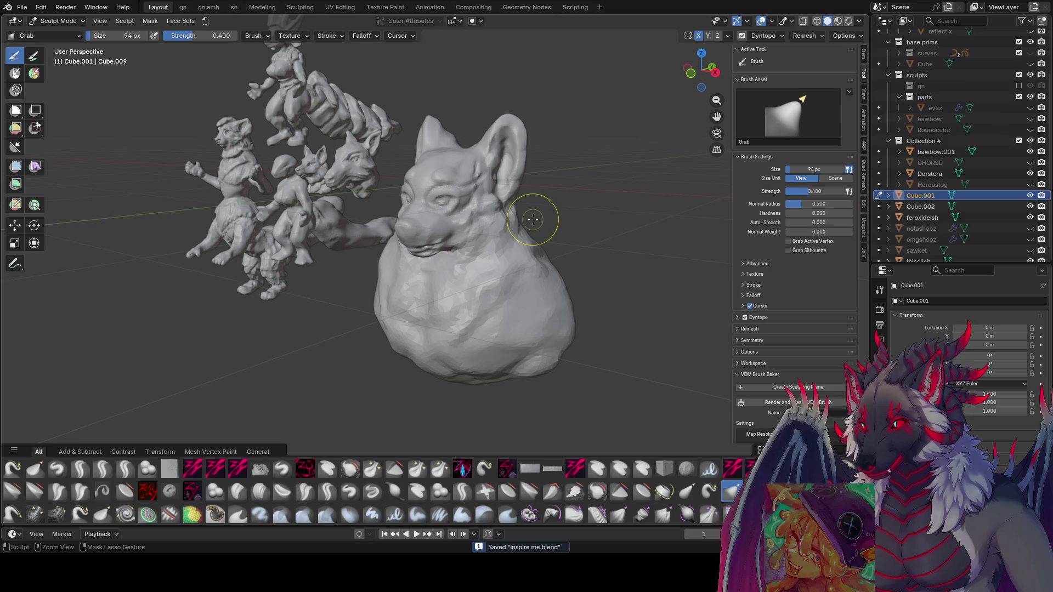
# - Check the bust from the front, save inspire me.blend, and select the zy fin brush
pyautogui.moveTo(486, 247)
pyautogui.mouseDown(button='middle')
pyautogui.moveTo(376, 305)
pyautogui.moveTo(565, 345)
pyautogui.moveTo(559, 336)
pyautogui.moveTo(464, 376)
pyautogui.mouseUp(button='middle')
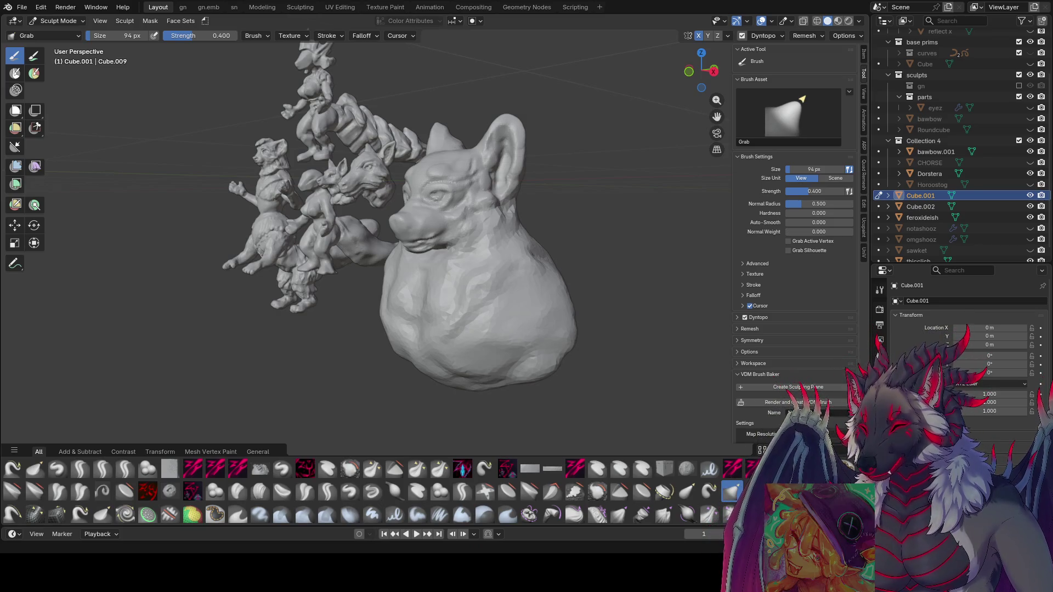
pyautogui.moveTo(383, 219)
pyautogui.mouseDown(button='middle')
pyautogui.moveTo(439, 220)
pyautogui.moveTo(522, 299)
pyautogui.mouseUp(button='middle')
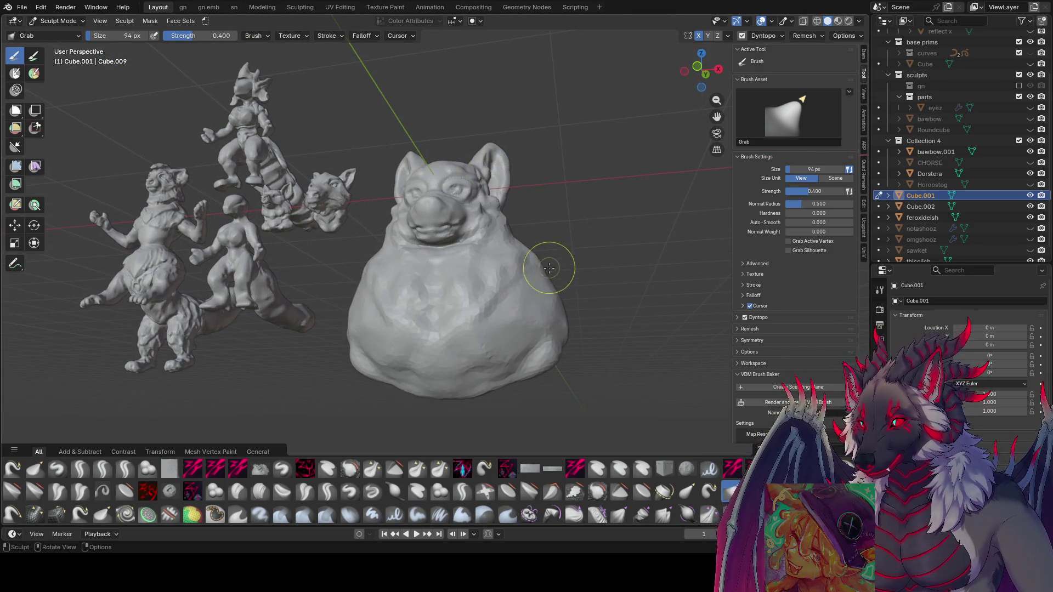
pyautogui.hotkey('ctrl', 's')
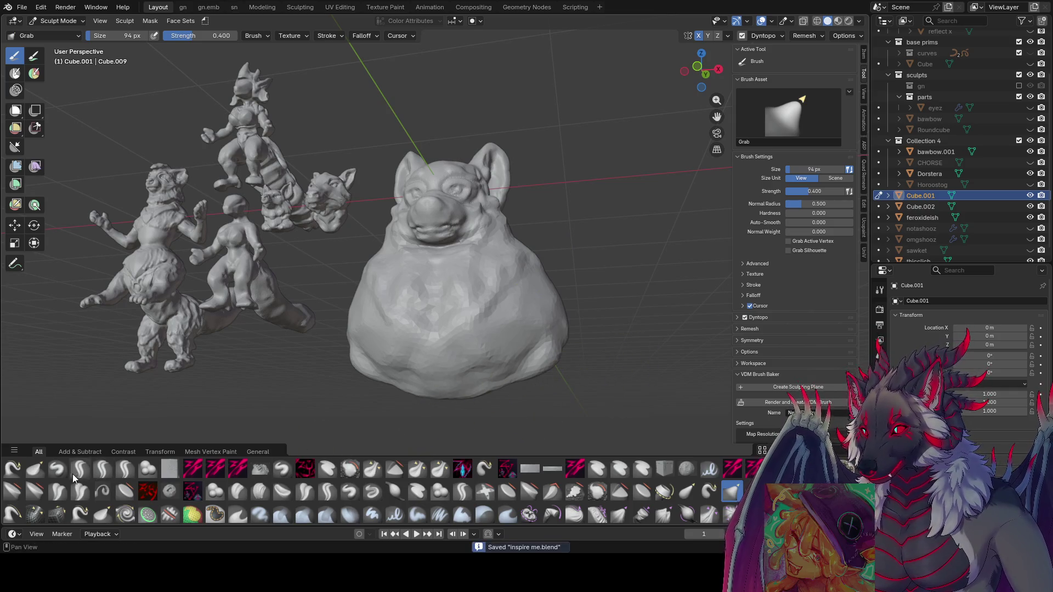
pyautogui.click(102, 469)
pyautogui.moveTo(384, 274); pyautogui.dragTo(501, 279, button='middle')
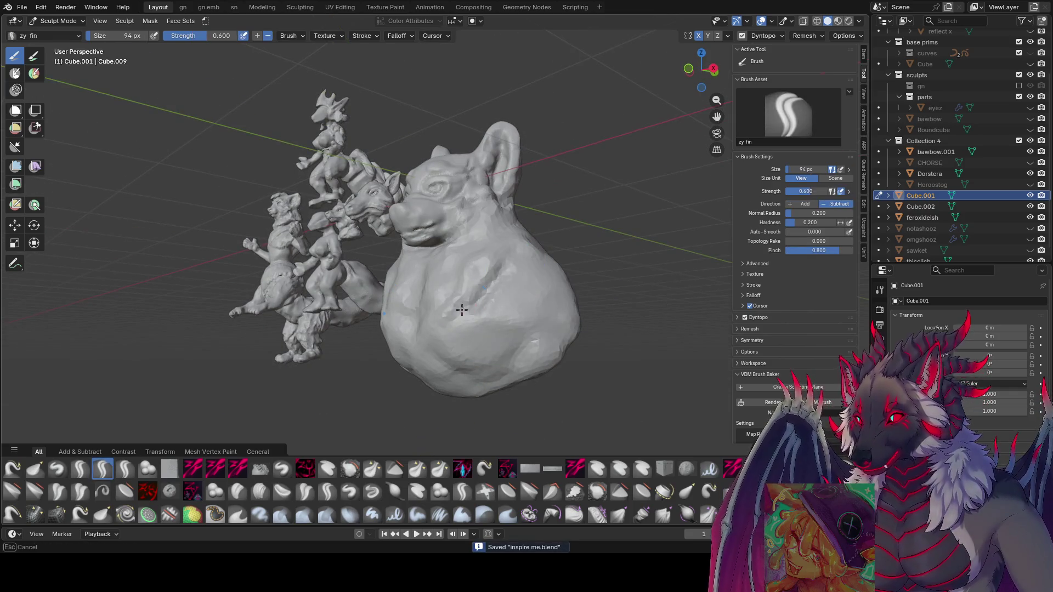
# - Carve two strokes of dents into the dog's chest with zy fin
pyautogui.moveTo(411, 318)
pyautogui.mouseDown(button='middle')
pyautogui.moveTo(466, 280)
pyautogui.moveTo(558, 273)
pyautogui.mouseUp(button='middle')
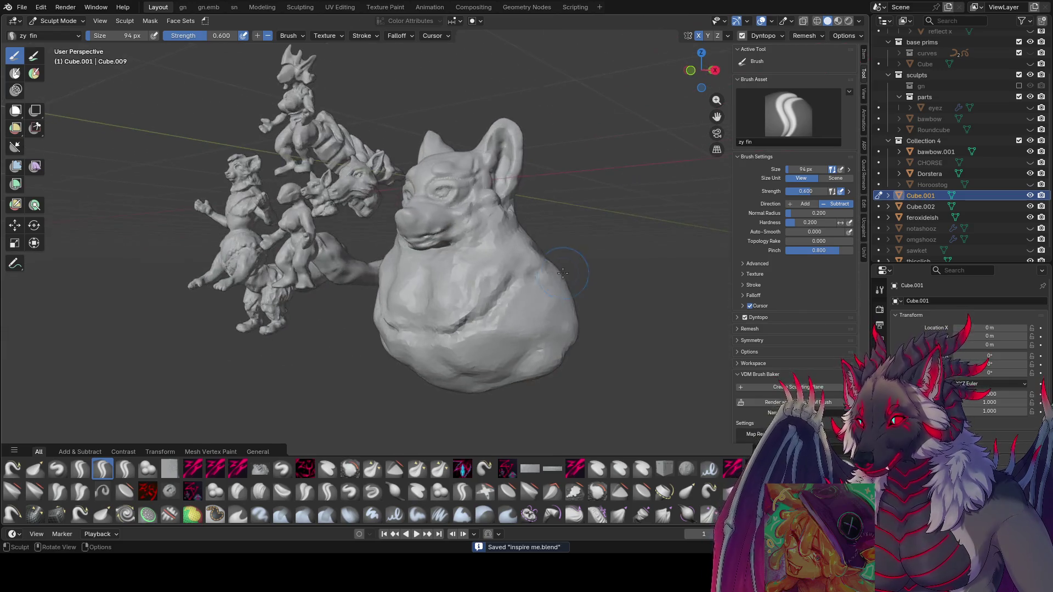
pyautogui.moveTo(511, 277)
pyautogui.mouseDown()
pyautogui.moveTo(512, 299)
pyautogui.moveTo(471, 334)
pyautogui.mouseUp()
pyautogui.moveTo(472, 335)
pyautogui.mouseDown(button='middle')
pyautogui.moveTo(512, 285)
pyautogui.moveTo(521, 300)
pyautogui.moveTo(502, 306)
pyautogui.moveTo(531, 296)
pyautogui.moveTo(417, 307)
pyautogui.moveTo(327, 282)
pyautogui.mouseUp(button='middle')
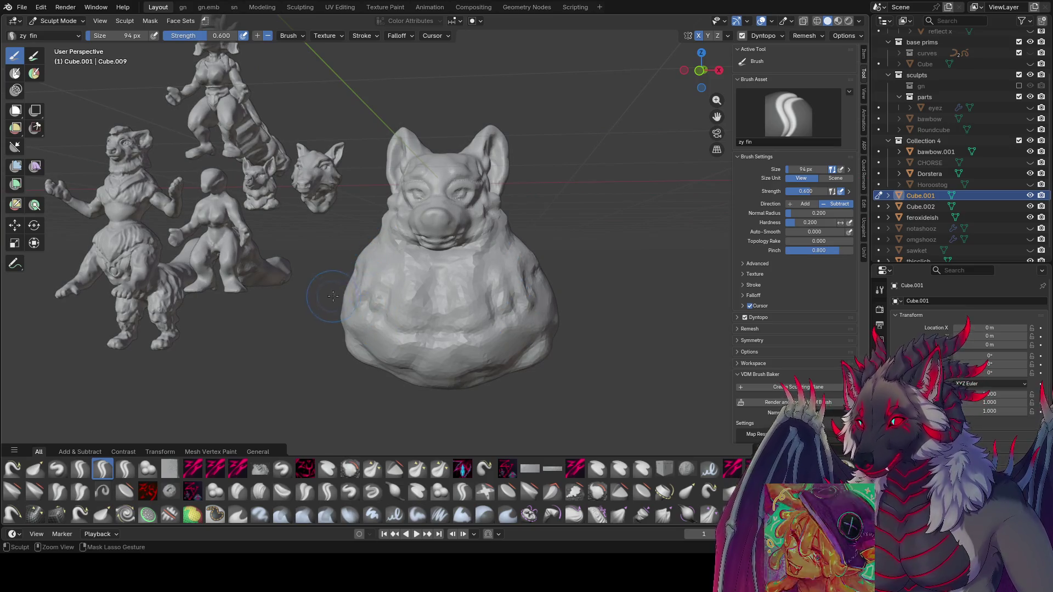
pyautogui.moveTo(364, 259)
pyautogui.mouseDown(button='middle')
pyautogui.moveTo(481, 305)
pyautogui.moveTo(405, 329)
pyautogui.moveTo(554, 289)
pyautogui.moveTo(462, 299)
pyautogui.moveTo(519, 286)
pyautogui.moveTo(523, 266)
pyautogui.moveTo(493, 291)
pyautogui.moveTo(425, 291)
pyautogui.moveTo(411, 270)
pyautogui.moveTo(468, 281)
pyautogui.mouseUp(button='middle')
# - Select the zy cleave brush and size it through 50 and 78 px to 60 px
pyautogui.click(191, 469)
pyautogui.moveTo(506, 224)
pyautogui.mouseDown(button='middle')
pyautogui.moveTo(437, 230)
pyautogui.moveTo(534, 244)
pyautogui.moveTo(515, 258)
pyautogui.moveTo(440, 242)
pyautogui.moveTo(433, 262)
pyautogui.moveTo(455, 271)
pyautogui.moveTo(411, 270)
pyautogui.mouseUp(button='middle')
pyautogui.press('[')
pyautogui.press('[')
pyautogui.press('[')
pyautogui.click(440, 242)
pyautogui.press('f')
pyautogui.click(402, 254)
pyautogui.press('f')
pyautogui.click(426, 291)
# - Carve a groove down the bust's back with zy cleave, then enlarge the brush to 88 px
pyautogui.moveTo(443, 283); pyautogui.dragTo(420, 253)
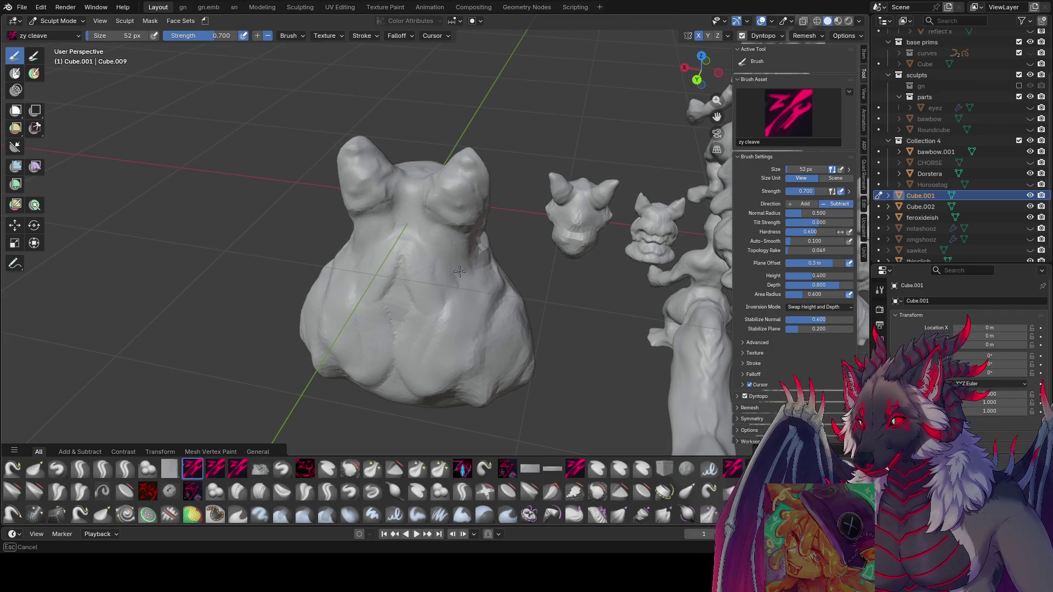
pyautogui.moveTo(410, 209); pyautogui.dragTo(435, 149, button='middle')
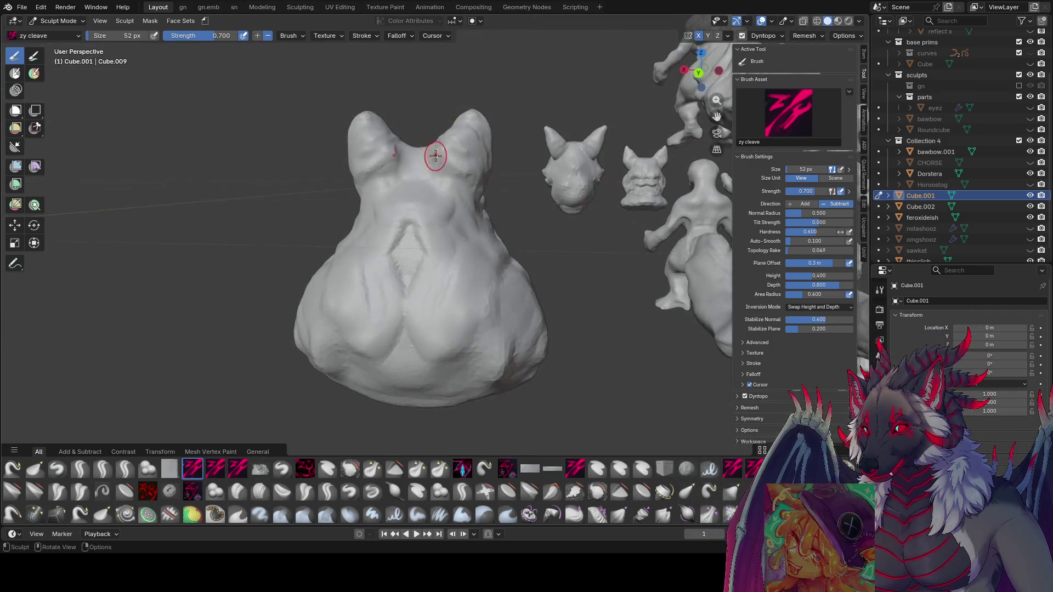
pyautogui.moveTo(409, 240); pyautogui.dragTo(429, 240, button='middle')
pyautogui.press('f')
pyautogui.click(423, 224)
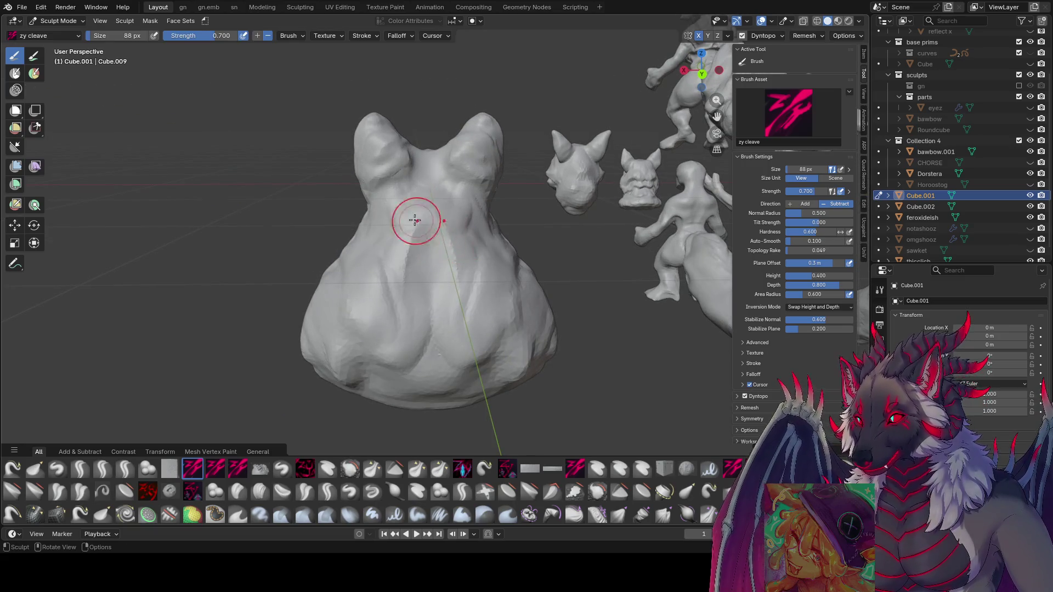
# - Resize the cleave brush through 67 and 35 to 56 px and save inspire me.blend
pyautogui.moveTo(435, 296)
pyautogui.mouseDown(button='middle')
pyautogui.moveTo(504, 250)
pyautogui.moveTo(617, 222)
pyautogui.moveTo(505, 212)
pyautogui.moveTo(472, 258)
pyautogui.moveTo(393, 255)
pyautogui.moveTo(398, 247)
pyautogui.moveTo(497, 256)
pyautogui.moveTo(491, 237)
pyautogui.moveTo(514, 252)
pyautogui.moveTo(631, 236)
pyautogui.moveTo(608, 237)
pyautogui.mouseUp(button='middle')
pyautogui.press('f')
pyautogui.click(497, 244)
pyautogui.press('f')
pyautogui.press(']')
pyautogui.press(']')
pyautogui.press(']')
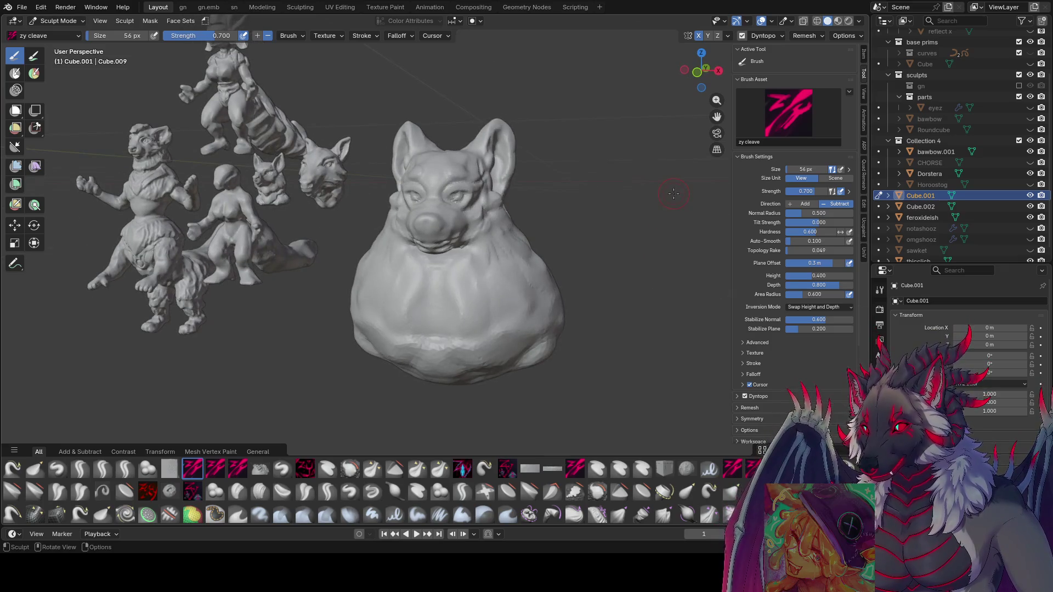
pyautogui.scroll(-4, 599, 299)
pyautogui.moveTo(599, 298)
pyautogui.mouseDown(button='middle')
pyautogui.moveTo(619, 296)
pyautogui.moveTo(585, 293)
pyautogui.moveTo(575, 311)
pyautogui.mouseUp(button='middle')
pyautogui.hotkey('ctrl', 's')
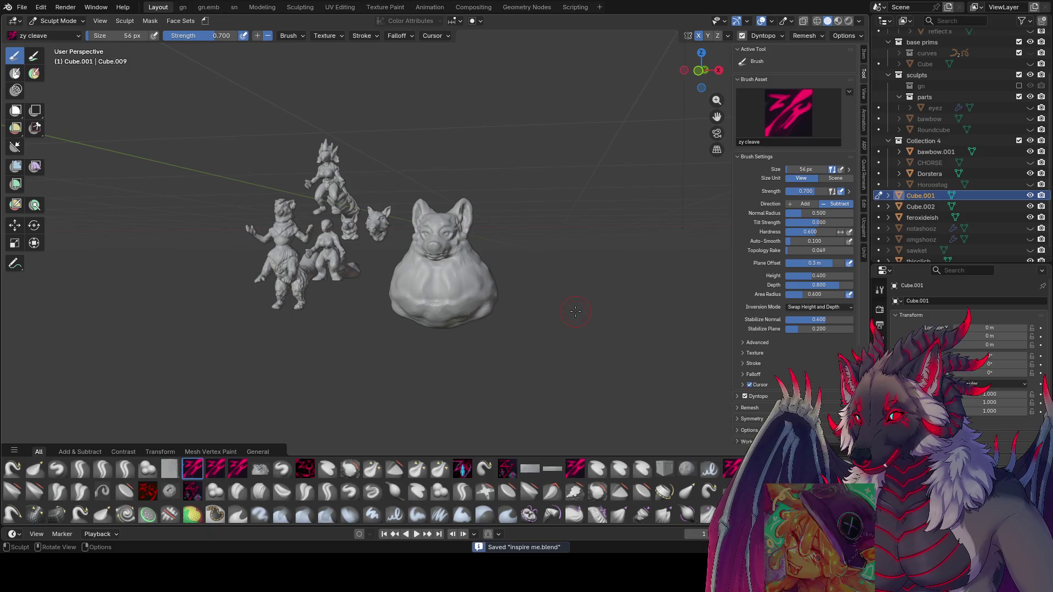
# - Select the zy panelize brush at 51–55 px to build up the front paws
pyautogui.scroll(2, 575, 312)
pyautogui.moveTo(575, 311); pyautogui.dragTo(453, 321, button='middle')
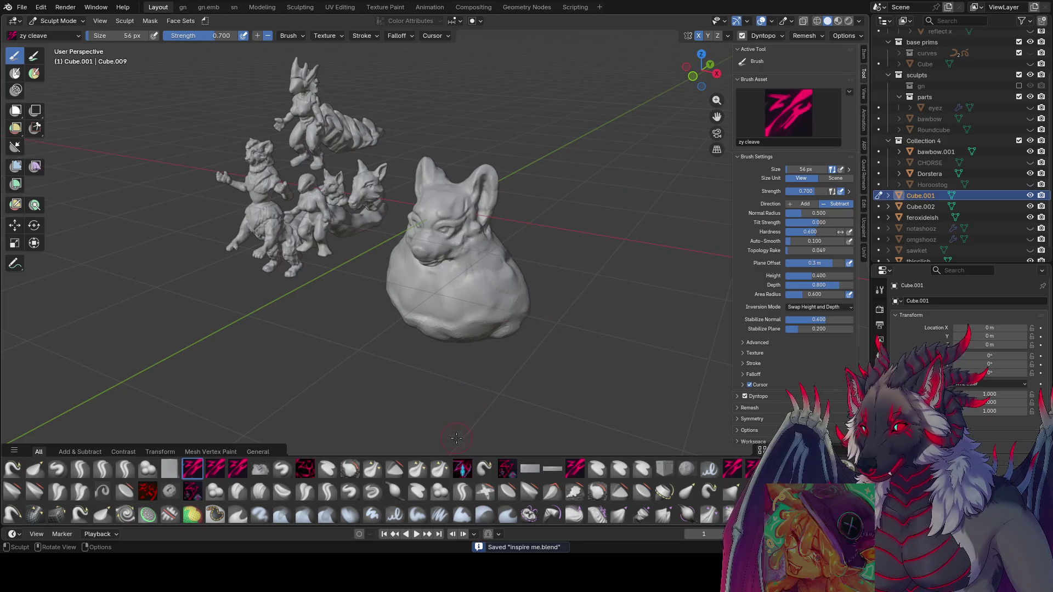
pyautogui.click(462, 469)
pyautogui.moveTo(483, 383)
pyautogui.mouseDown(button='middle')
pyautogui.moveTo(501, 305)
pyautogui.moveTo(513, 302)
pyautogui.moveTo(501, 329)
pyautogui.moveTo(549, 329)
pyautogui.moveTo(521, 312)
pyautogui.moveTo(532, 326)
pyautogui.moveTo(537, 318)
pyautogui.moveTo(443, 343)
pyautogui.moveTo(512, 336)
pyautogui.moveTo(569, 297)
pyautogui.mouseUp(button='middle')
pyautogui.press('[')
pyautogui.press('[')
pyautogui.press('[')
pyautogui.press('[')
pyautogui.press(']')
pyautogui.press(']')
pyautogui.moveTo(484, 340)
pyautogui.mouseDown(button='middle')
pyautogui.moveTo(466, 334)
pyautogui.moveTo(473, 327)
pyautogui.mouseUp(button='middle')
# - Refine the front paws' toes with zy panelize at 63 then 33 px
pyautogui.click(473, 333)
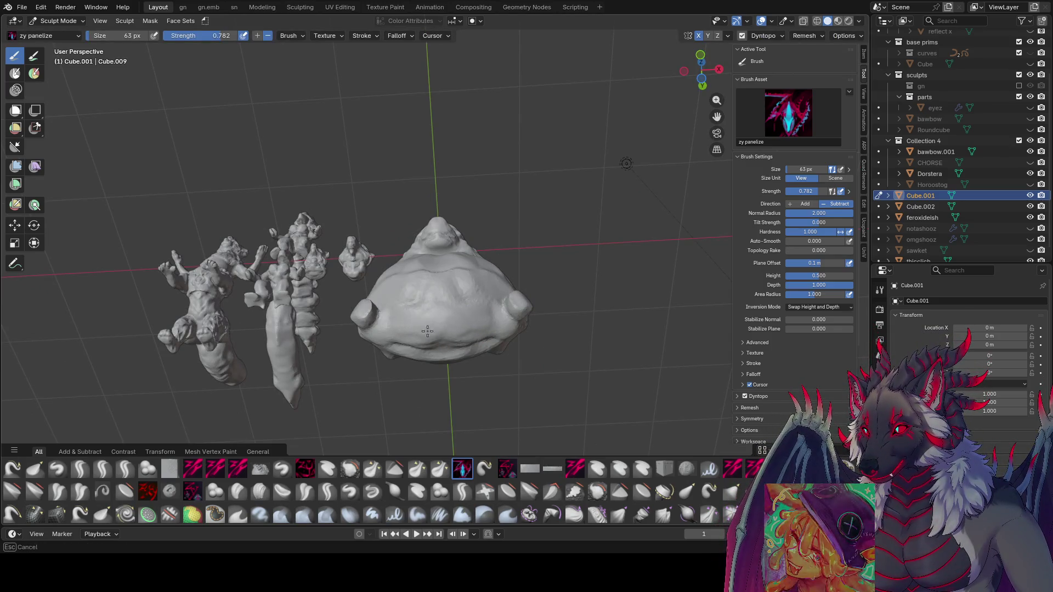
pyautogui.moveTo(475, 334)
pyautogui.mouseDown(button='middle')
pyautogui.moveTo(475, 364)
pyautogui.moveTo(456, 345)
pyautogui.moveTo(470, 341)
pyautogui.moveTo(483, 359)
pyautogui.moveTo(531, 357)
pyautogui.moveTo(521, 324)
pyautogui.moveTo(487, 337)
pyautogui.moveTo(477, 360)
pyautogui.moveTo(528, 341)
pyautogui.moveTo(538, 360)
pyautogui.moveTo(509, 352)
pyautogui.moveTo(524, 318)
pyautogui.moveTo(514, 322)
pyautogui.moveTo(515, 301)
pyautogui.moveTo(460, 302)
pyautogui.moveTo(447, 321)
pyautogui.moveTo(472, 347)
pyautogui.moveTo(490, 310)
pyautogui.moveTo(537, 313)
pyautogui.moveTo(524, 338)
pyautogui.moveTo(509, 336)
pyautogui.moveTo(511, 351)
pyautogui.mouseUp(button='middle')
pyautogui.press(']')
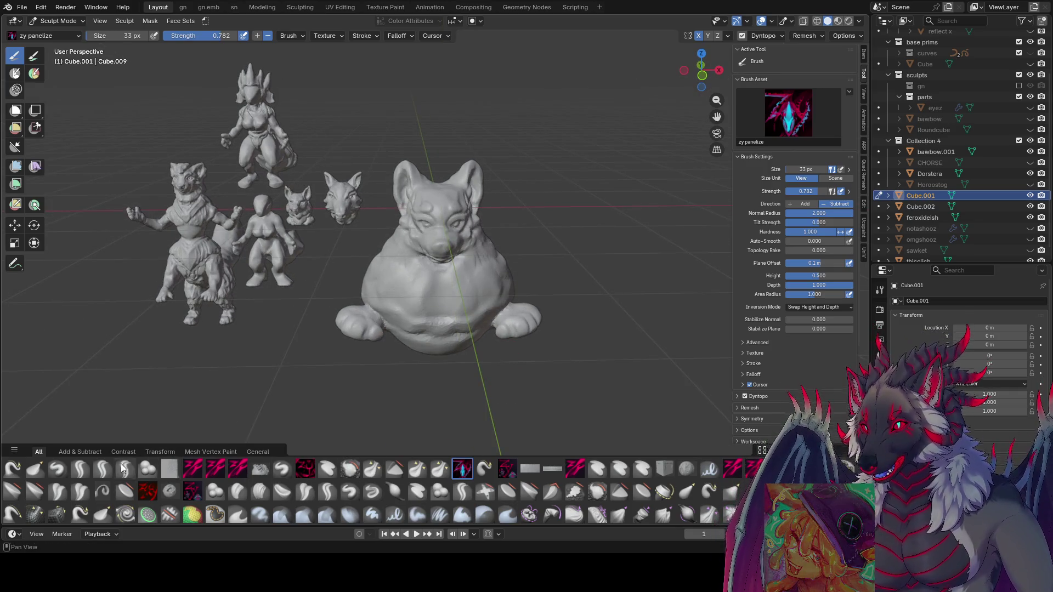
# - Select the zy lid brush, orbit to the bust's side, and size it to 76 px
pyautogui.click(126, 467)
pyautogui.moveTo(512, 328)
pyautogui.mouseDown(button='middle')
pyautogui.moveTo(513, 343)
pyautogui.moveTo(495, 337)
pyautogui.moveTo(499, 299)
pyautogui.mouseUp(button='middle')
pyautogui.moveTo(512, 338)
pyautogui.mouseDown(button='middle')
pyautogui.moveTo(521, 312)
pyautogui.moveTo(519, 333)
pyautogui.moveTo(344, 317)
pyautogui.moveTo(524, 283)
pyautogui.mouseUp(button='middle')
pyautogui.moveTo(461, 272)
pyautogui.mouseDown(button='middle')
pyautogui.moveTo(495, 297)
pyautogui.moveTo(551, 297)
pyautogui.moveTo(510, 318)
pyautogui.moveTo(405, 313)
pyautogui.moveTo(425, 305)
pyautogui.moveTo(427, 329)
pyautogui.moveTo(463, 329)
pyautogui.moveTo(431, 338)
pyautogui.moveTo(460, 344)
pyautogui.moveTo(440, 331)
pyautogui.moveTo(450, 352)
pyautogui.moveTo(430, 352)
pyautogui.moveTo(435, 305)
pyautogui.moveTo(483, 264)
pyautogui.mouseUp(button='middle')
pyautogui.press('[')
pyautogui.press(']')
pyautogui.press(']')
pyautogui.press(']')
pyautogui.press(']')
pyautogui.press(']')
pyautogui.press(']')
# - Carve the lower back and sides with zy lid at 96 px, save, and return to Object Mode
pyautogui.moveTo(463, 235)
pyautogui.mouseDown()
pyautogui.moveTo(403, 249)
pyautogui.moveTo(432, 269)
pyautogui.mouseUp()
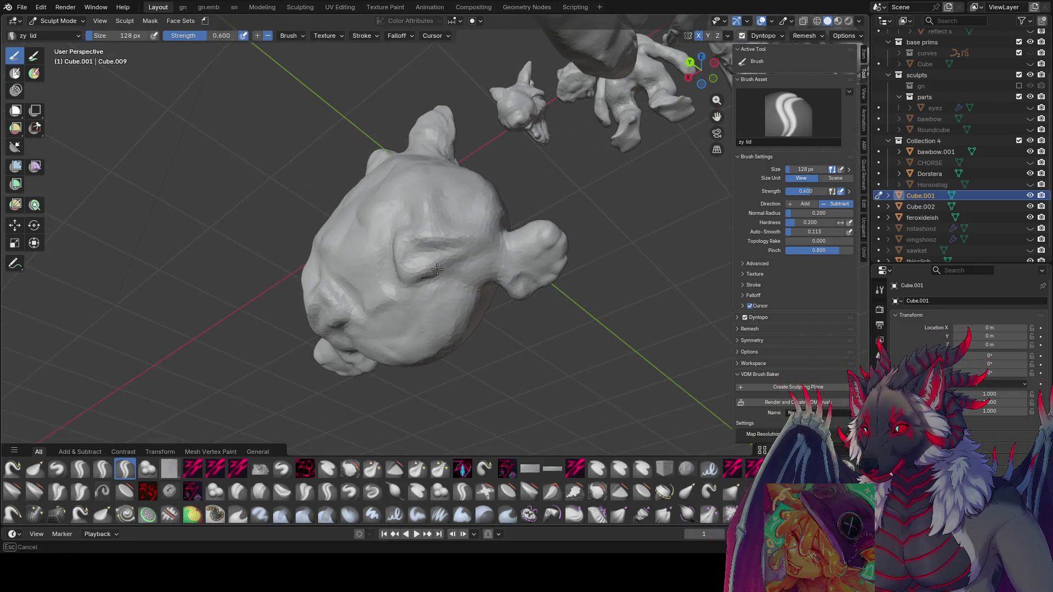
pyautogui.moveTo(482, 265)
pyautogui.mouseDown(button='middle')
pyautogui.moveTo(446, 306)
pyautogui.moveTo(408, 306)
pyautogui.moveTo(571, 318)
pyautogui.moveTo(546, 329)
pyautogui.moveTo(596, 292)
pyautogui.mouseUp(button='middle')
pyautogui.press('[')
pyautogui.press('[')
pyautogui.press('[')
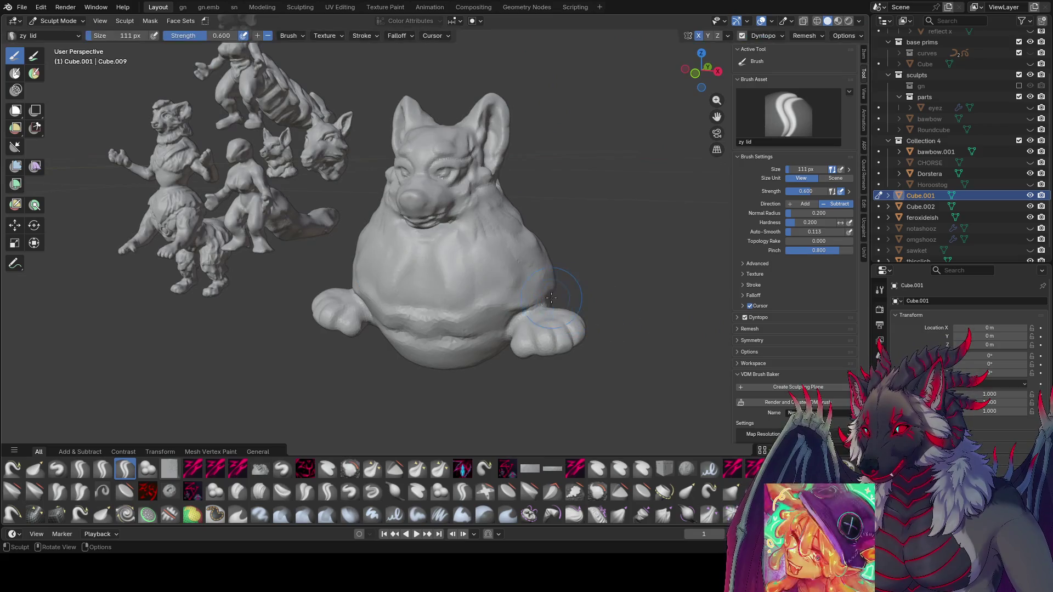
pyautogui.moveTo(528, 304)
pyautogui.mouseDown(button='middle')
pyautogui.moveTo(499, 324)
pyautogui.moveTo(487, 310)
pyautogui.moveTo(598, 292)
pyautogui.mouseUp(button='middle')
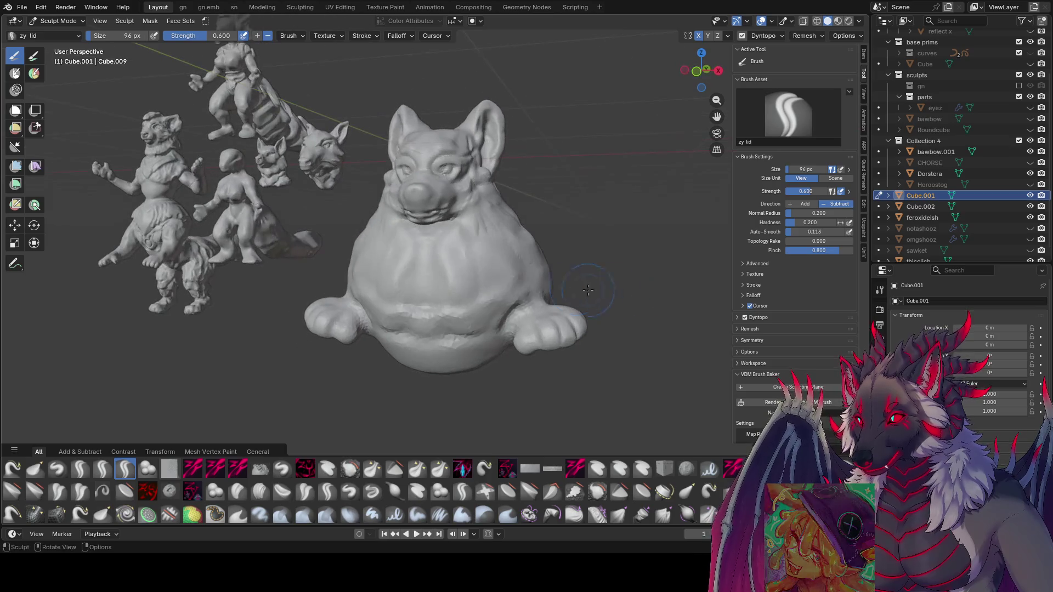
pyautogui.moveTo(522, 312); pyautogui.dragTo(574, 298, button='middle')
pyautogui.scroll(-5, 604, 249)
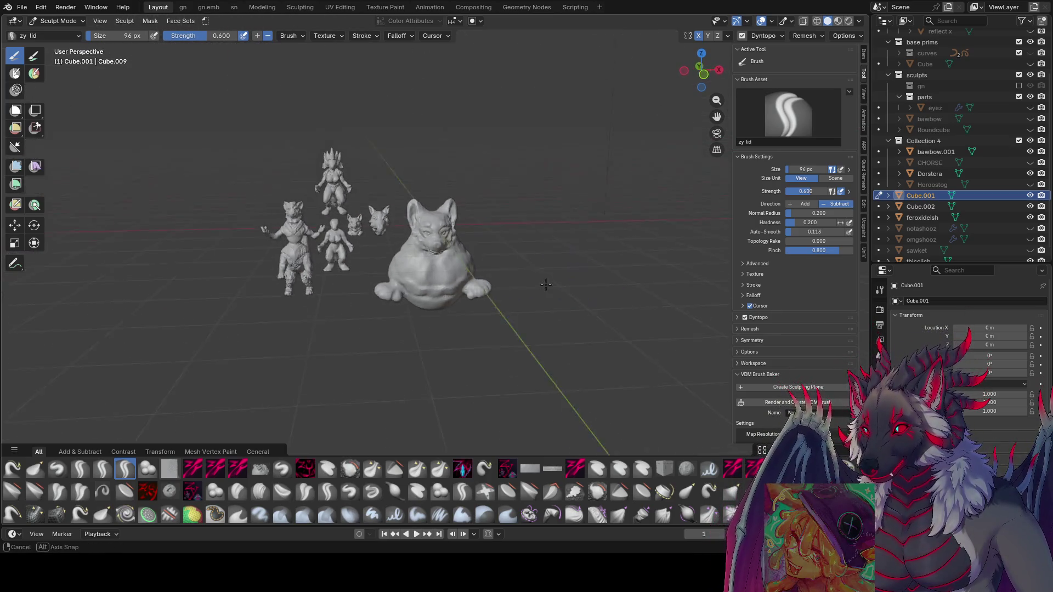
pyautogui.moveTo(603, 250); pyautogui.dragTo(471, 240, button='middle')
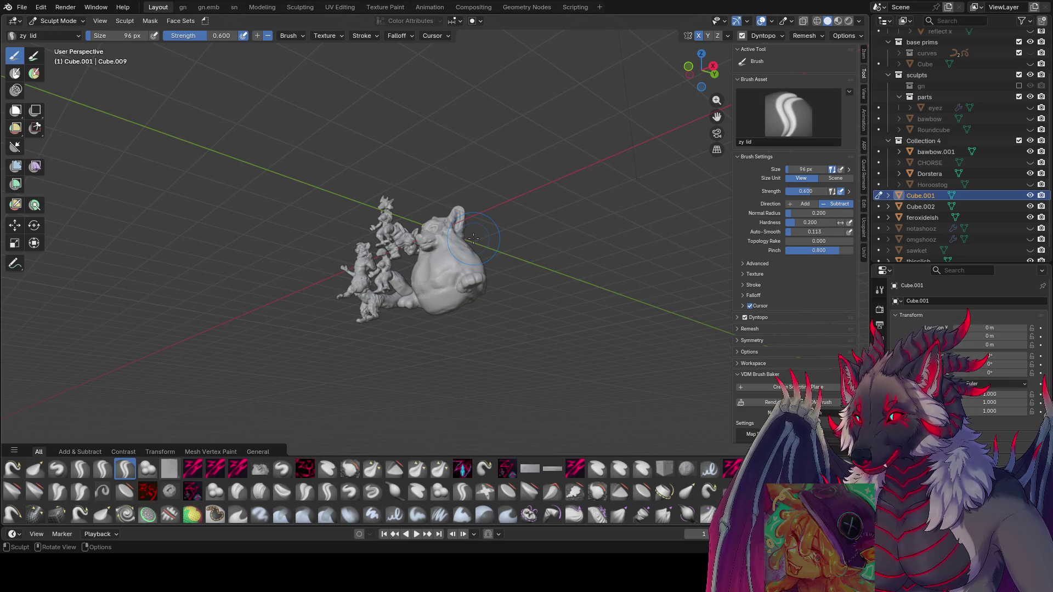
pyautogui.moveTo(423, 282); pyautogui.dragTo(421, 265, button='middle')
pyautogui.hotkey('ctrl', 's')
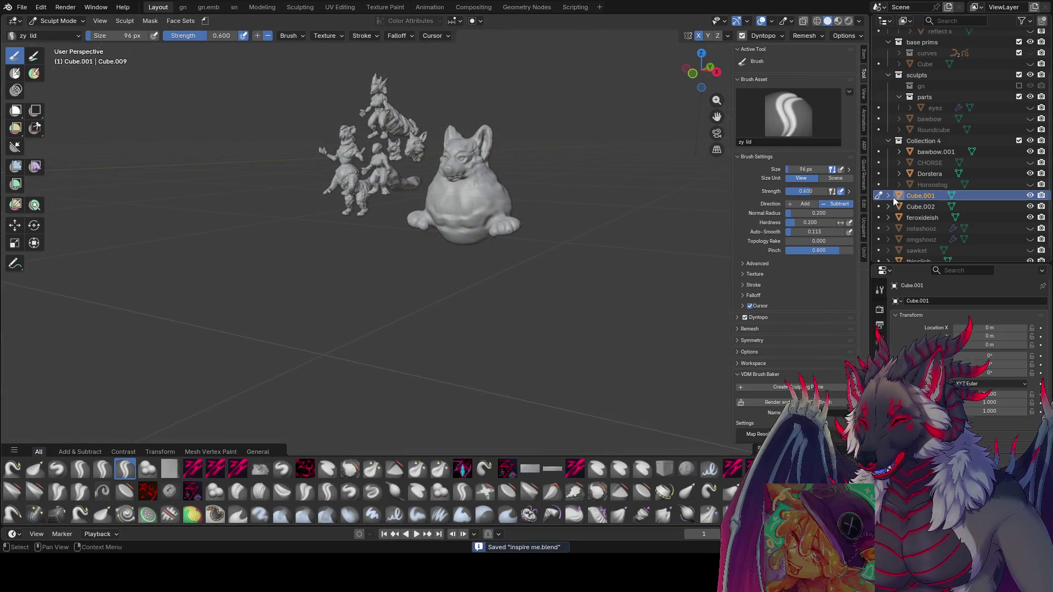
pyautogui.click(879, 196)
# - Deselect the dog bust and add a torus to the scene
pyautogui.click(528, 234)
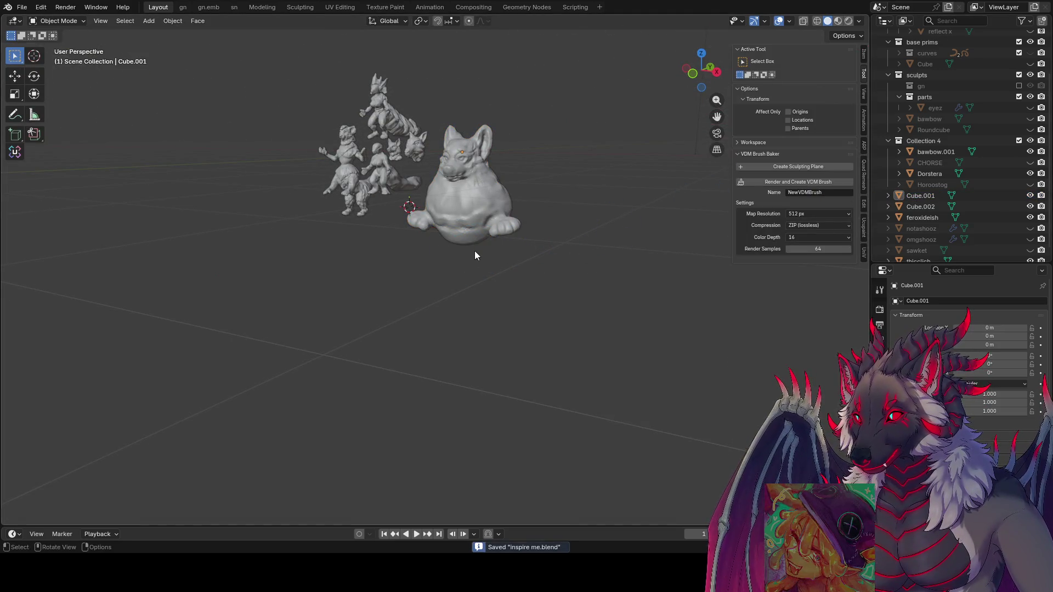
pyautogui.hotkey('shift', 'a')
pyautogui.press('space')
pyautogui.press('Down')
pyautogui.press('Down')
pyautogui.press('Return')
# - Move the torus down 1 m on Z and 2 along Y
pyautogui.moveTo(554, 294)
pyautogui.mouseDown(button='middle')
pyautogui.moveTo(437, 265)
pyautogui.moveTo(475, 275)
pyautogui.mouseUp(button='middle')
pyautogui.press('g')
pyautogui.press('z')
pyautogui.click(476, 320)
pyautogui.write('g')
pyautogui.moveTo(476, 320); pyautogui.dragTo(724, 328, button='middle')
pyautogui.write('y2')
pyautogui.press('Return')
# - Stretch the torus to 1.670 along Z and frame it with the bust
pyautogui.press('s')
pyautogui.press('z')
pyautogui.click(55, 294)
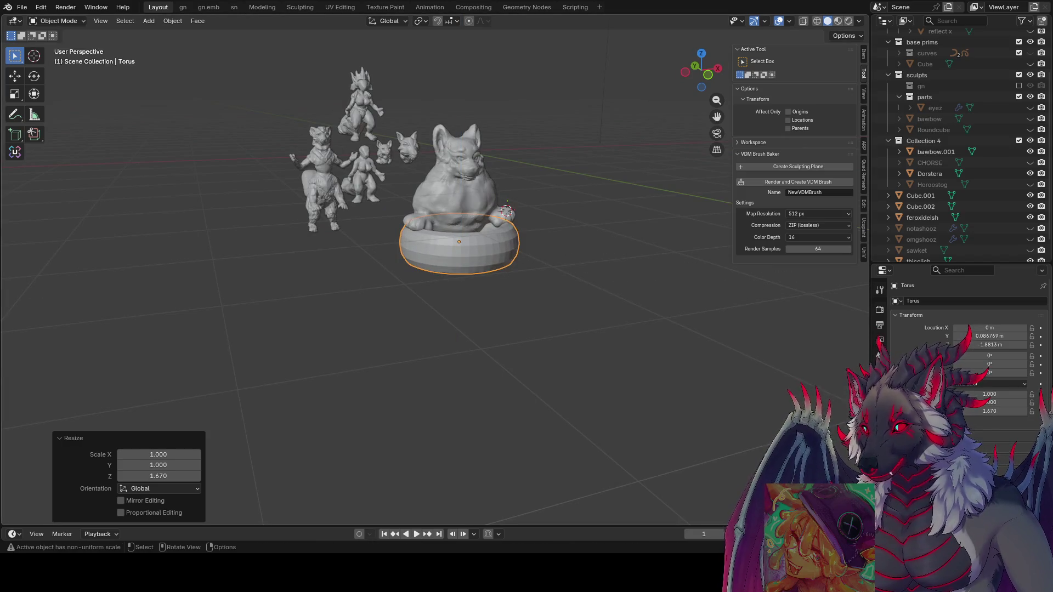
pyautogui.click(520, 248)
pyautogui.scroll(4, 520, 248)
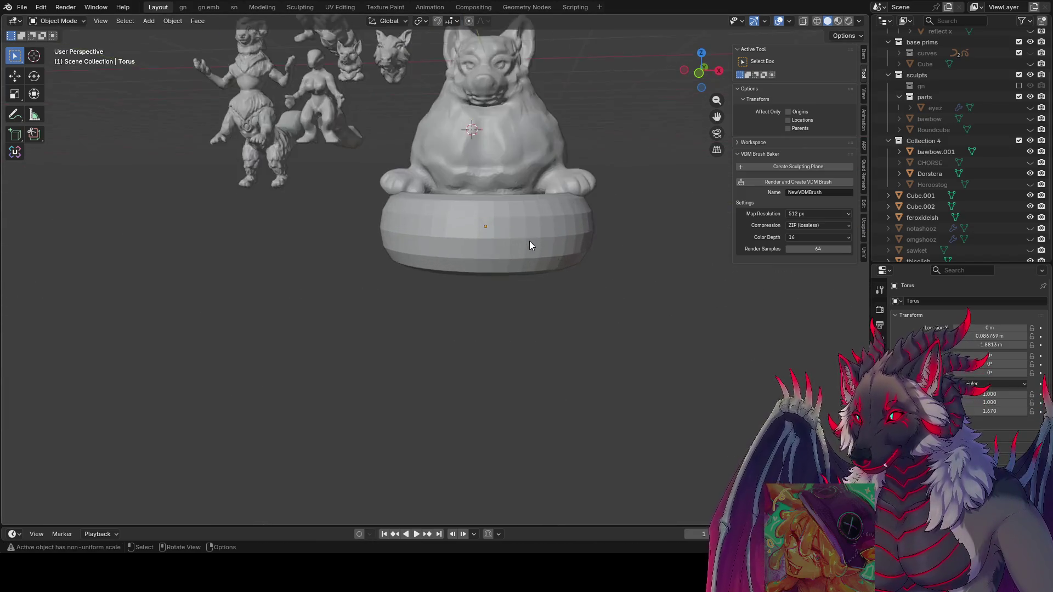
pyautogui.keyDown('shift'); pyautogui.moveTo(530, 245); pyautogui.dragTo(521, 274, button='middle'); pyautogui.keyUp('shift')
# - Raise the torus along Z so it sits under the bust
pyautogui.click(531, 269)
pyautogui.press('g')
pyautogui.press('z')
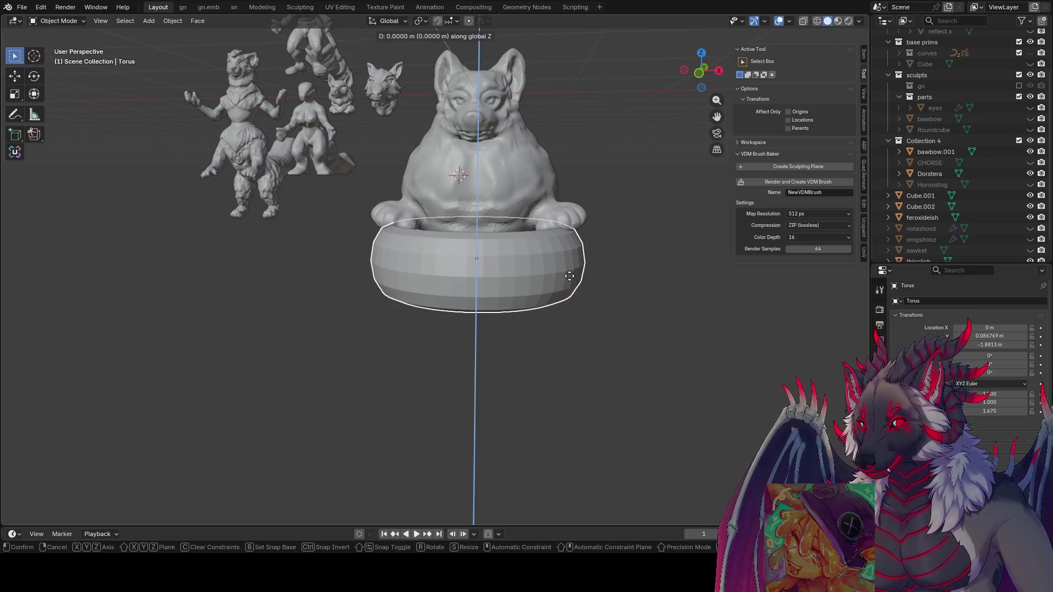
pyautogui.click(568, 266)
pyautogui.moveTo(568, 266); pyautogui.dragTo(565, 267, button='middle')
# - Tilt the torus 9.83° around X and save the blend file
pyautogui.press('r')
pyautogui.press('x')
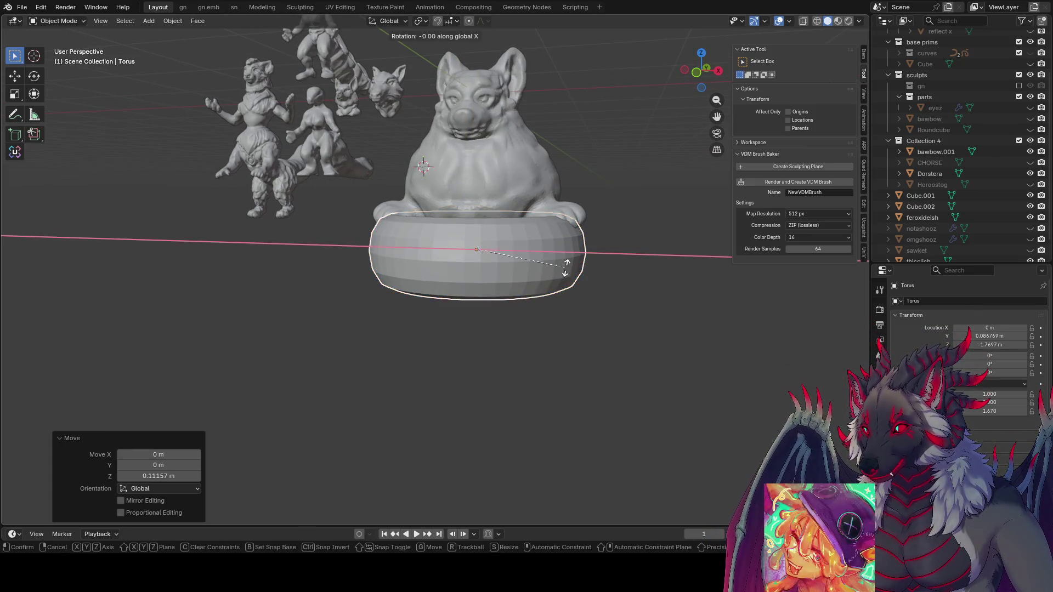
pyautogui.rightClick(574, 250)
pyautogui.press('r')
pyautogui.press('z')
pyautogui.press('x')
pyautogui.click(597, 254)
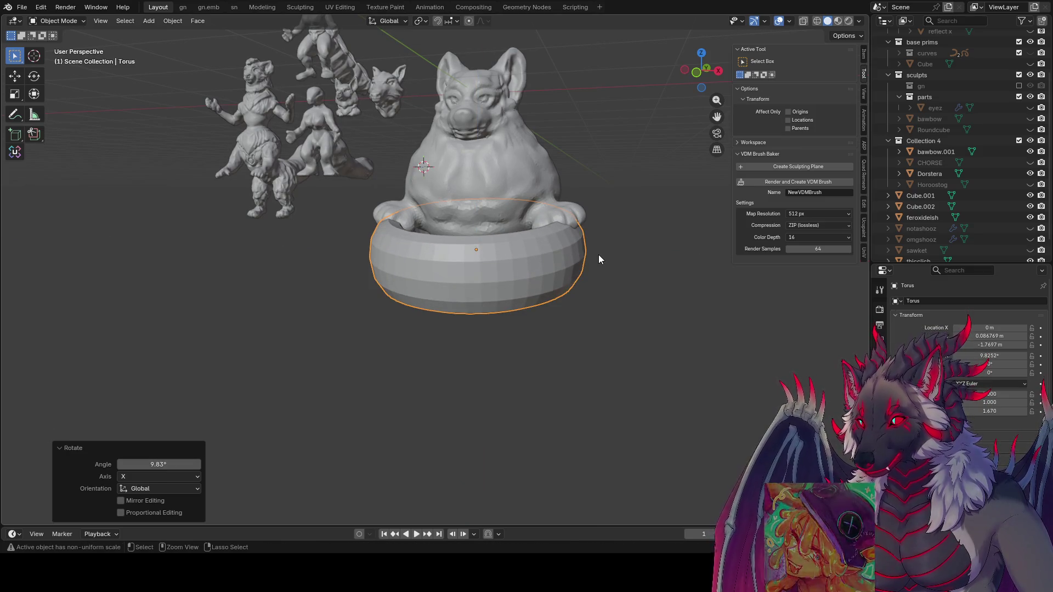
pyautogui.hotkey('ctrl', 's')
# - Switch the torus into Sculpt Mode
pyautogui.hotkey('ctrl', 'Tab')
pyautogui.press('2')
pyautogui.moveTo(597, 255)
pyautogui.mouseDown(button='middle')
pyautogui.moveTo(630, 252)
pyautogui.moveTo(552, 249)
pyautogui.moveTo(525, 259)
pyautogui.mouseUp(button='middle')
pyautogui.scroll(-3, 552, 249)
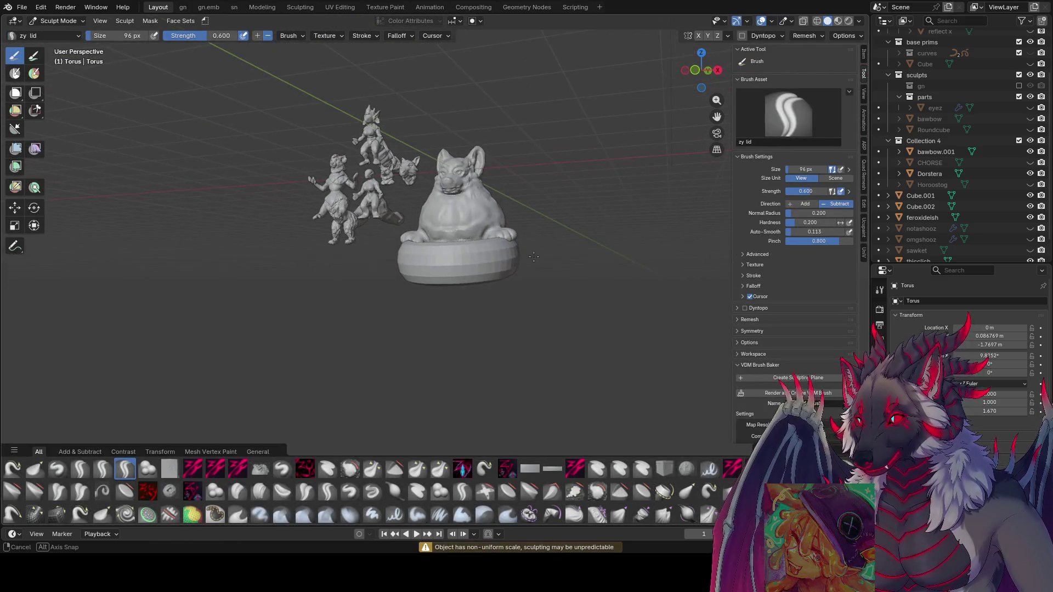
# - Lower the torus mesh along local Z in Edit Mode, then return to Sculpt Mode
pyautogui.press('Tab')
pyautogui.press('g')
pyautogui.press('z')
pyautogui.press('z')
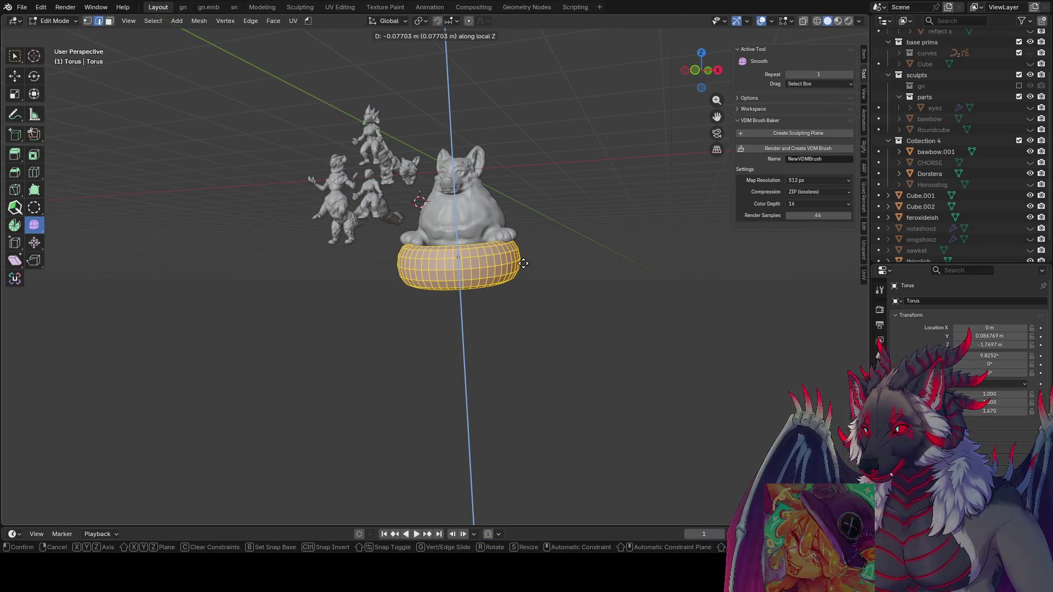
pyautogui.click(536, 275)
pyautogui.moveTo(536, 274)
pyautogui.mouseDown()
pyautogui.moveTo(572, 309)
pyautogui.moveTo(555, 307)
pyautogui.mouseUp()
pyautogui.press('Tab')
pyautogui.moveTo(431, 348)
pyautogui.mouseDown(button='middle')
pyautogui.moveTo(501, 347)
pyautogui.moveTo(526, 322)
pyautogui.moveTo(438, 219)
pyautogui.moveTo(558, 96)
pyautogui.moveTo(347, 286)
pyautogui.mouseUp(button='middle')
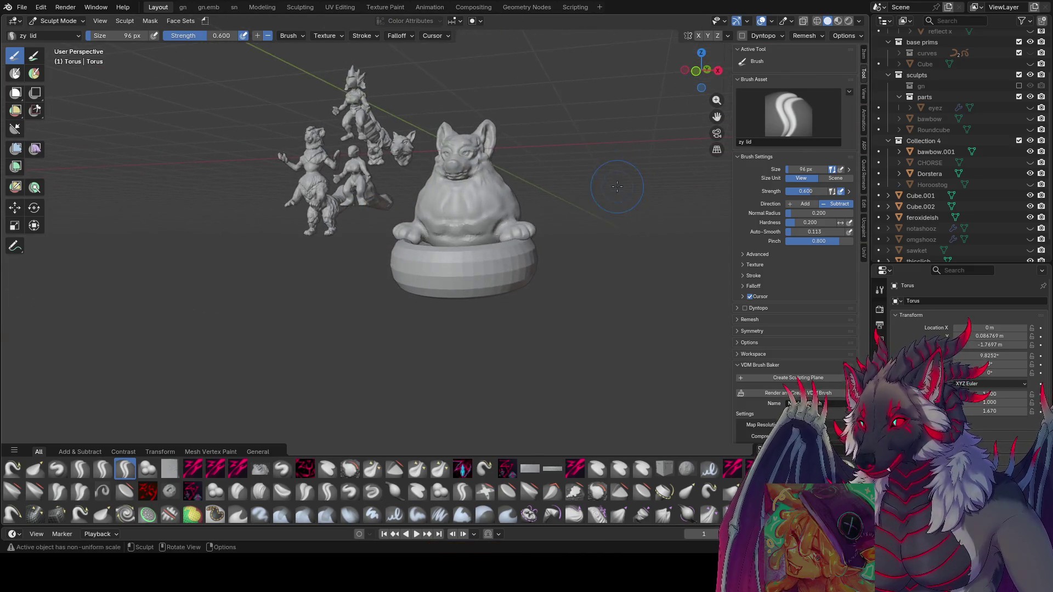
pyautogui.scroll(3, 495, 190)
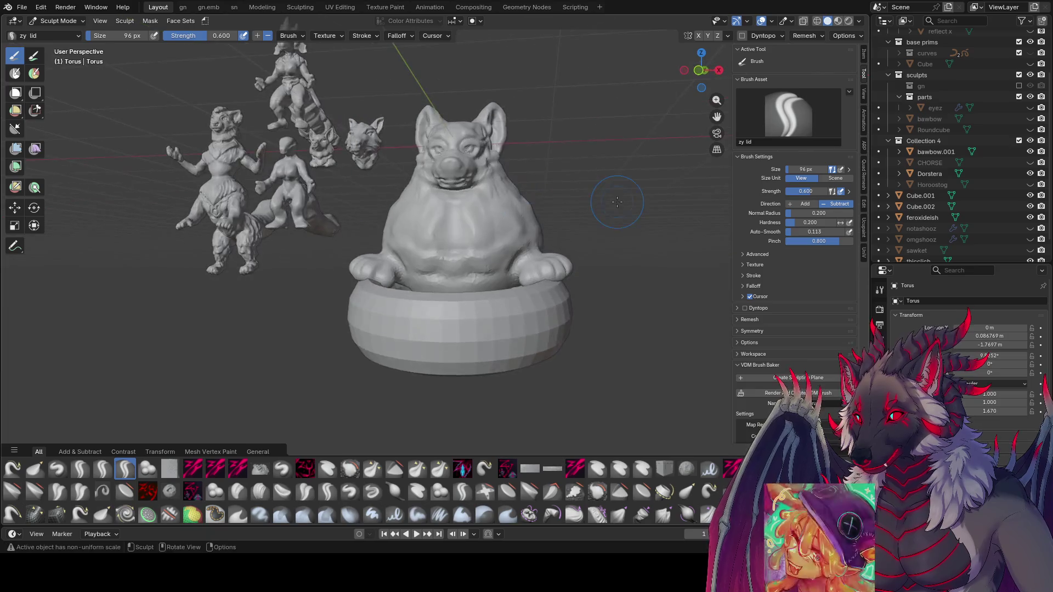